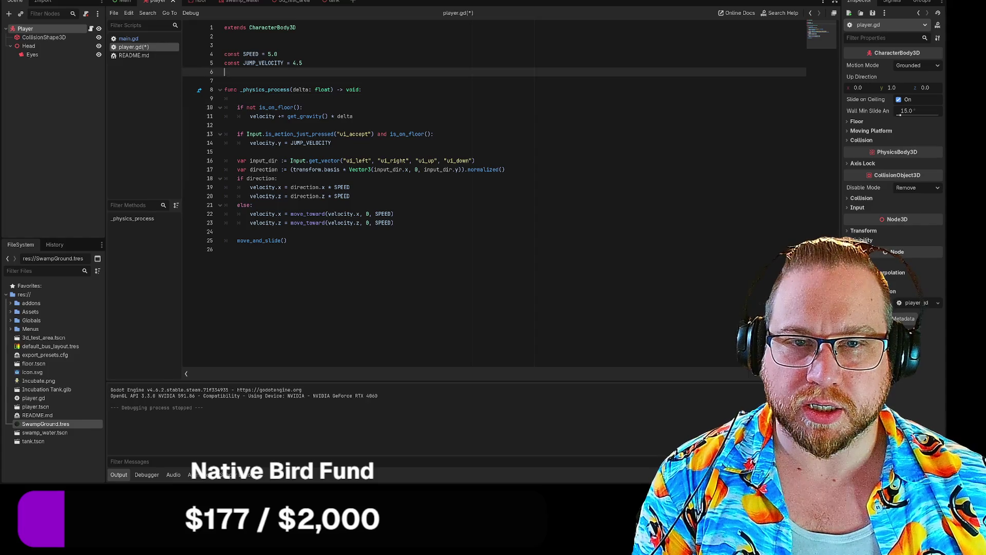
pyautogui.click(224, 36)
pyautogui.press('Return')
pyautogui.write('@onready var ')
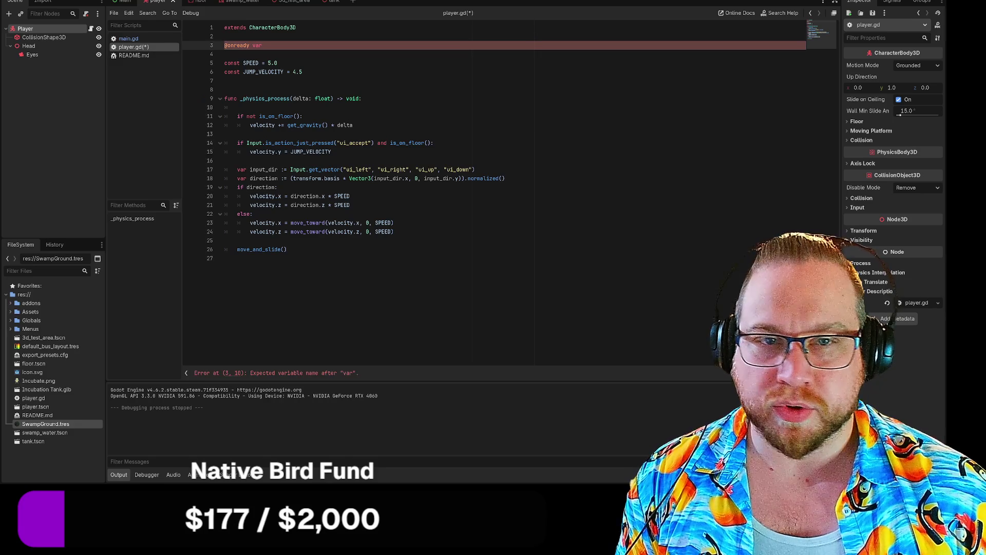
pyautogui.write('Head =')
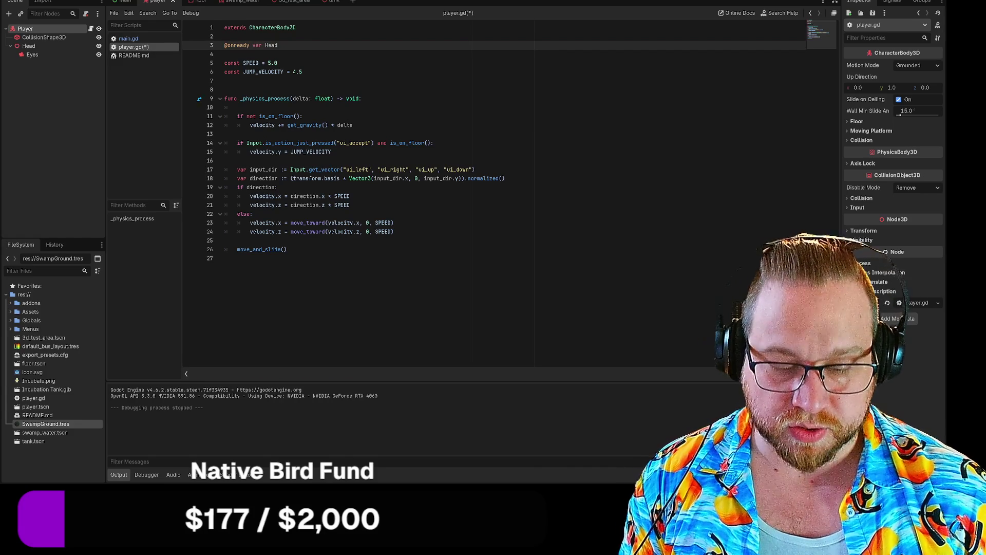
pyautogui.moveTo(41, 46); pyautogui.dragTo(298, 45)
pyautogui.press('Down')
pyautogui.press('Return')
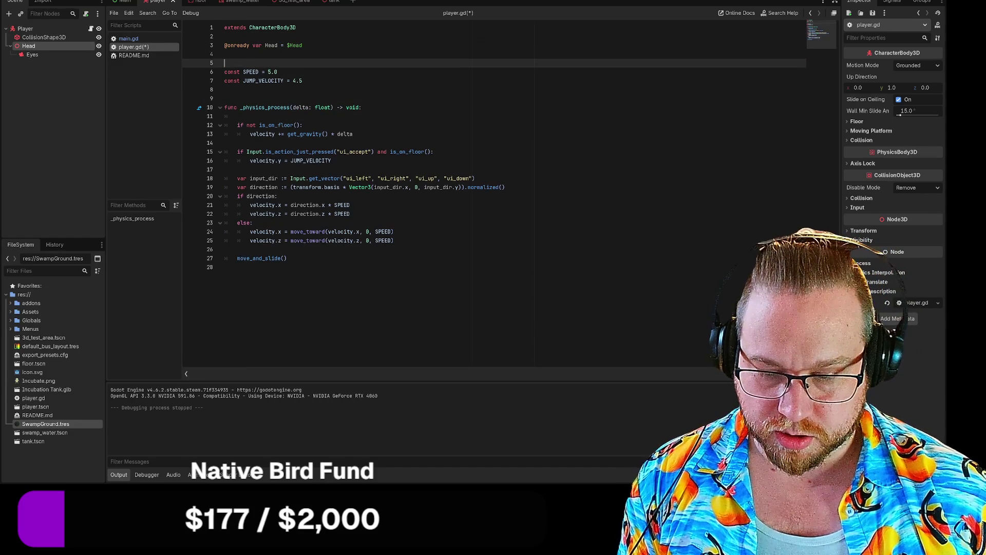
pyautogui.press('Up')
pyautogui.write('onready ')
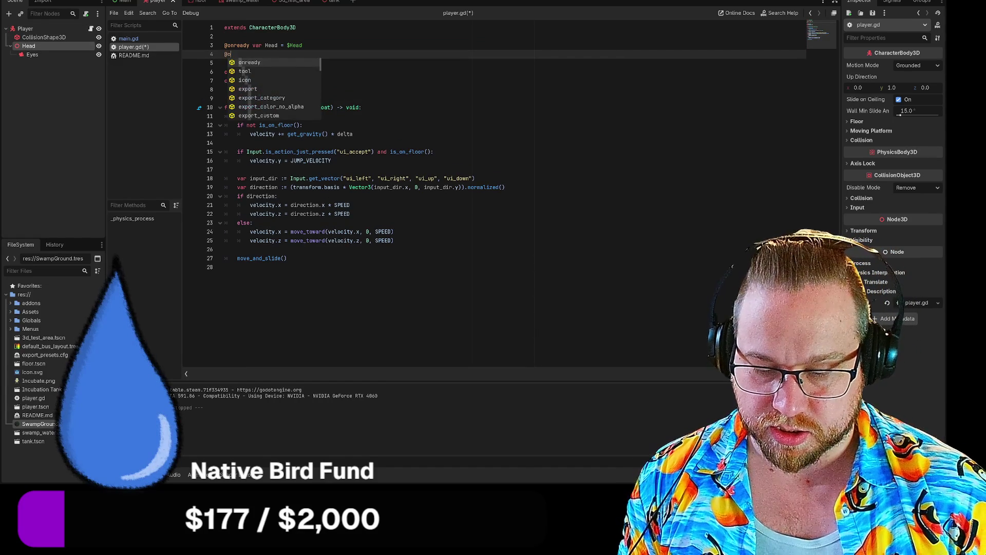
pyautogui.write('var ')
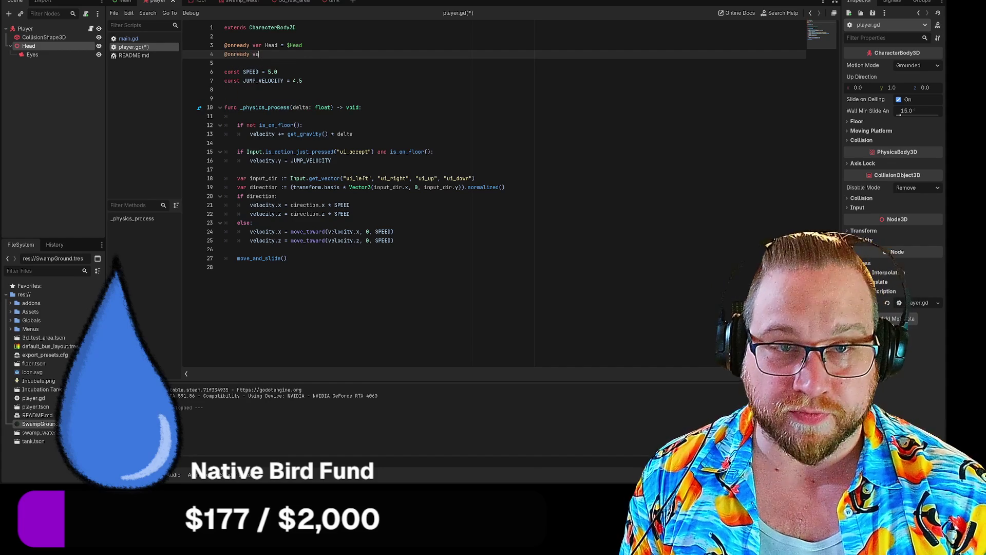
pyautogui.write('Eye')
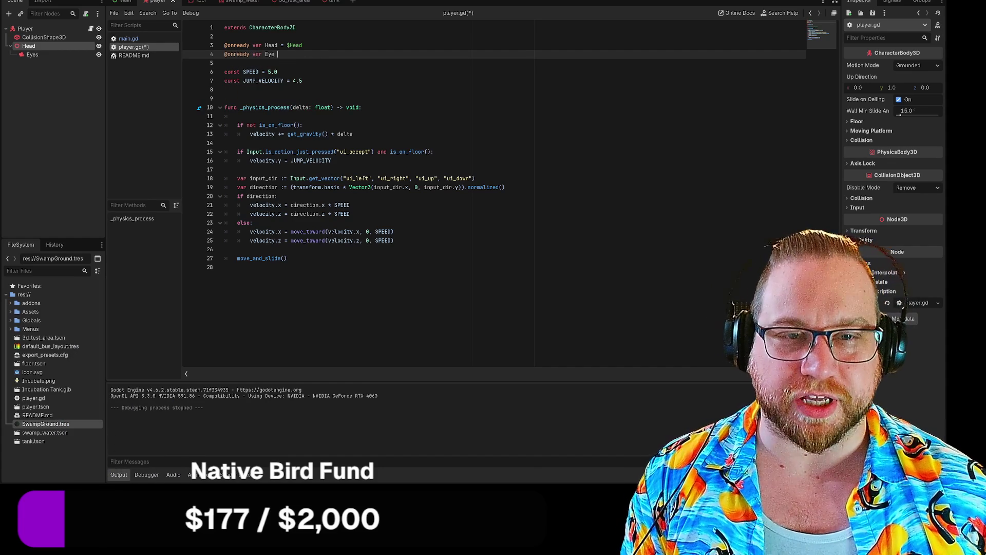
pyautogui.write(' =')
pyautogui.moveTo(32, 54); pyautogui.dragTo(312, 57)
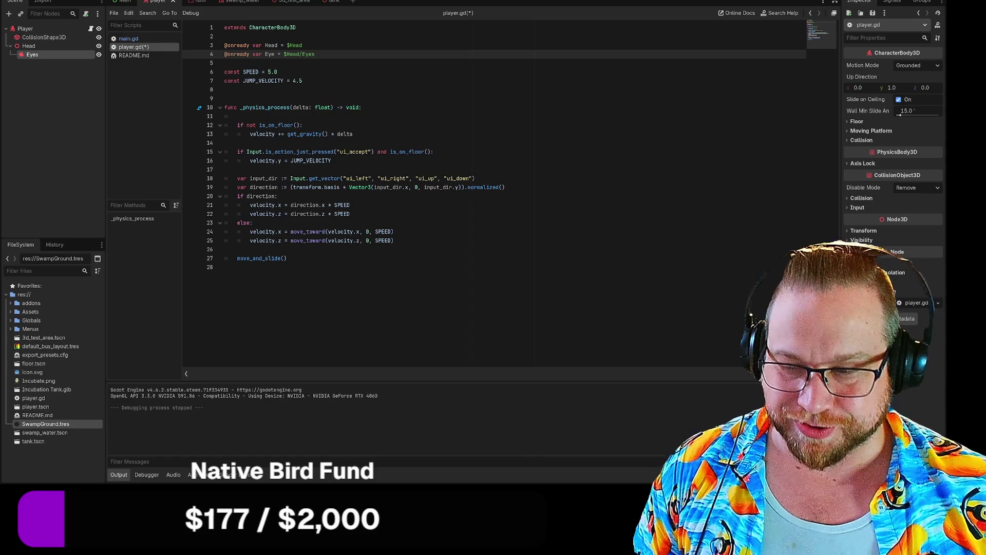
# Open Project Settings on the Input Map page
pyautogui.click(41, 2)
pyautogui.click(51, 6)
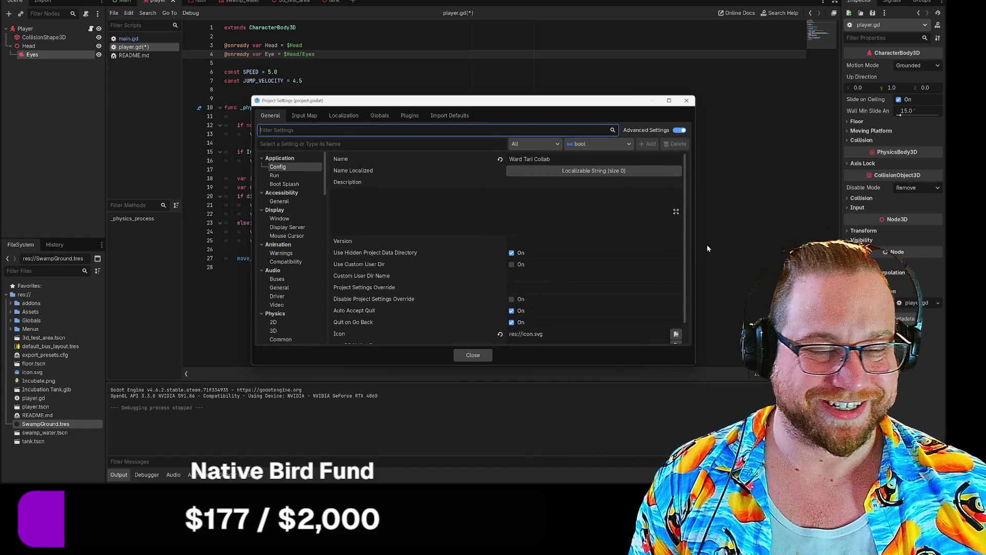
pyautogui.click(377, 116)
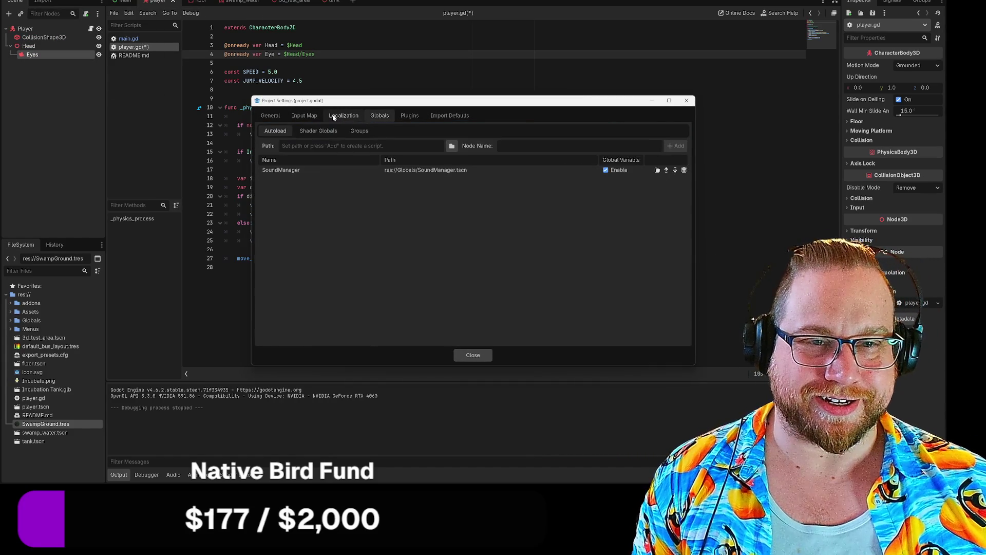
pyautogui.click(304, 115)
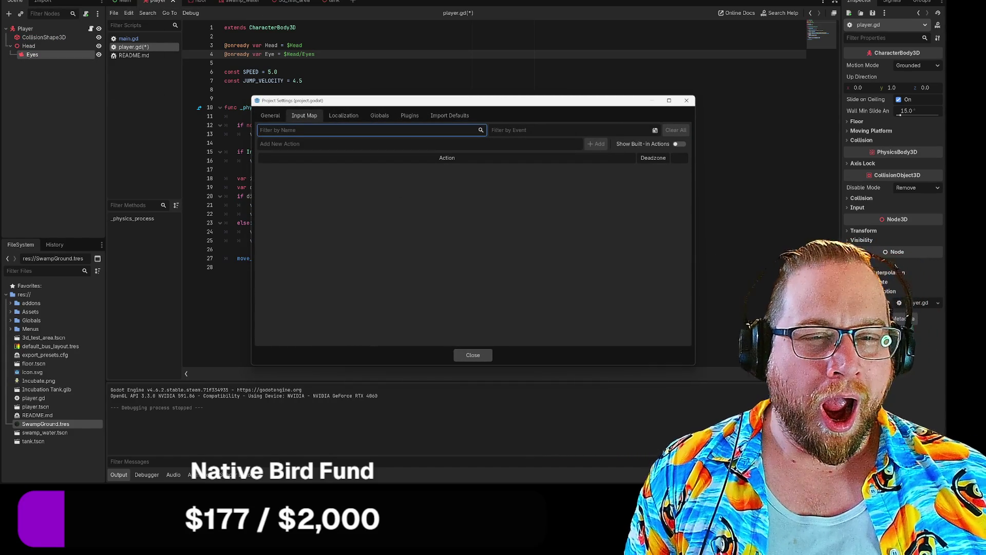
# Add the movement actions Forward, Back, Left and Right
pyautogui.click(308, 144)
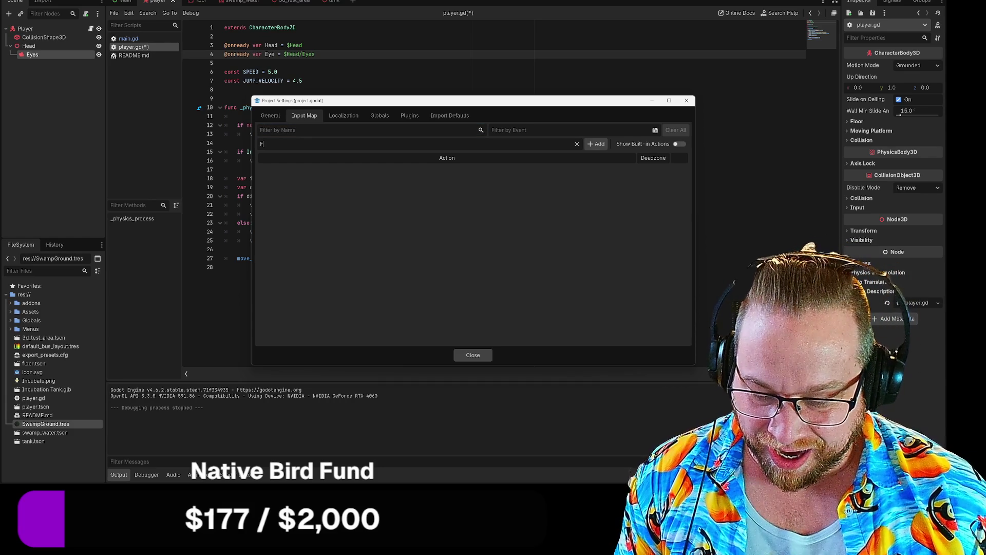
pyautogui.write('Forawrd')
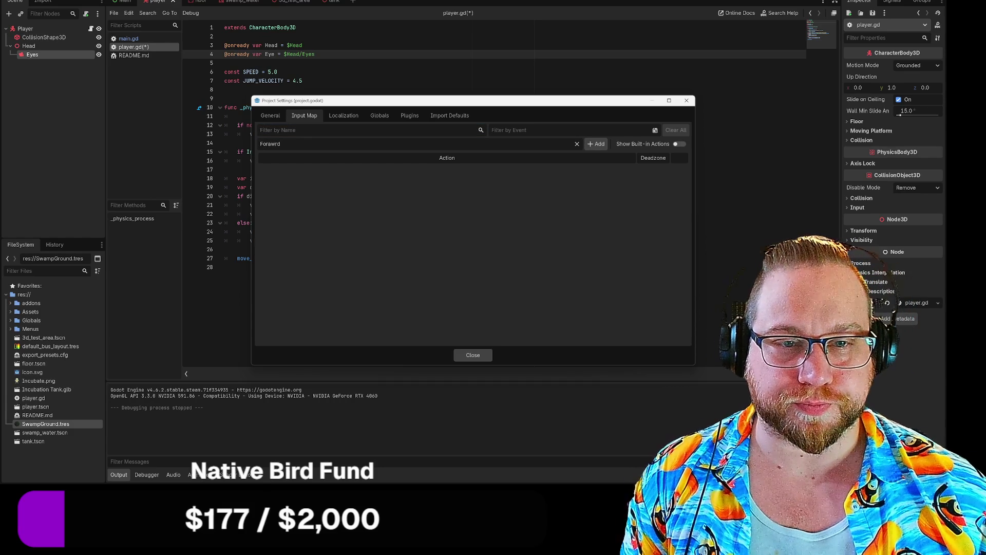
pyautogui.press('BackSpace')
pyautogui.press('BackSpace')
pyautogui.press('BackSpace')
pyautogui.write('ward')
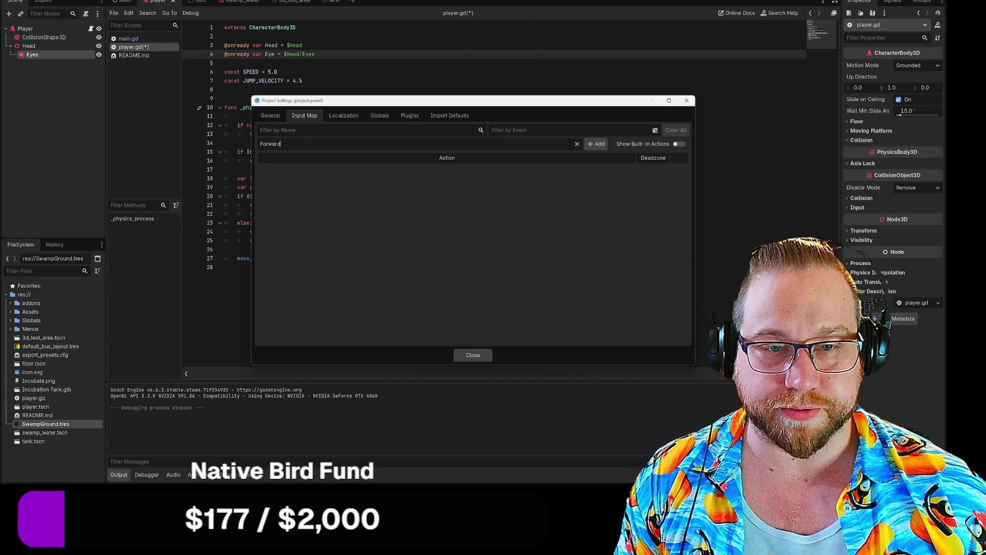
pyautogui.press('Return')
pyautogui.write('Back')
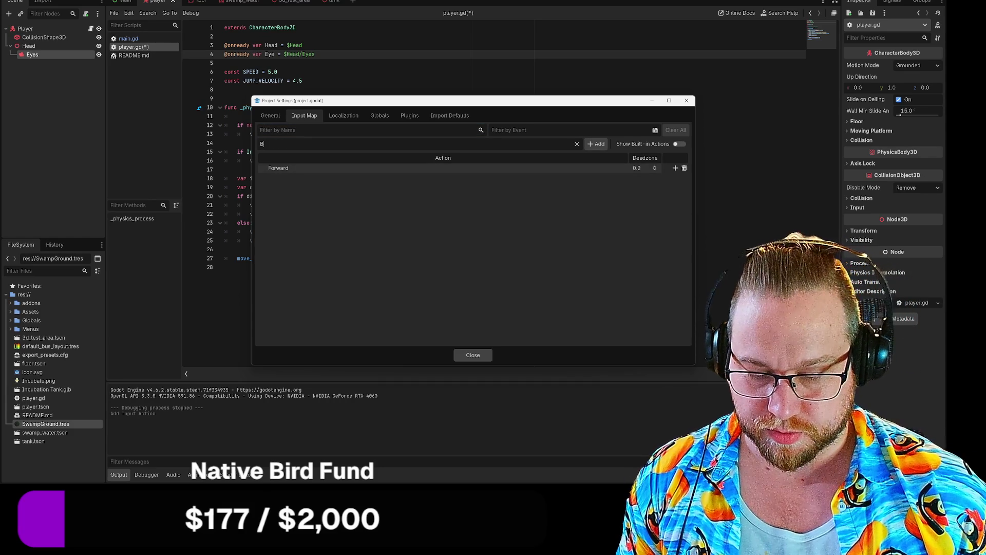
pyautogui.press('Return')
pyautogui.write('Left')
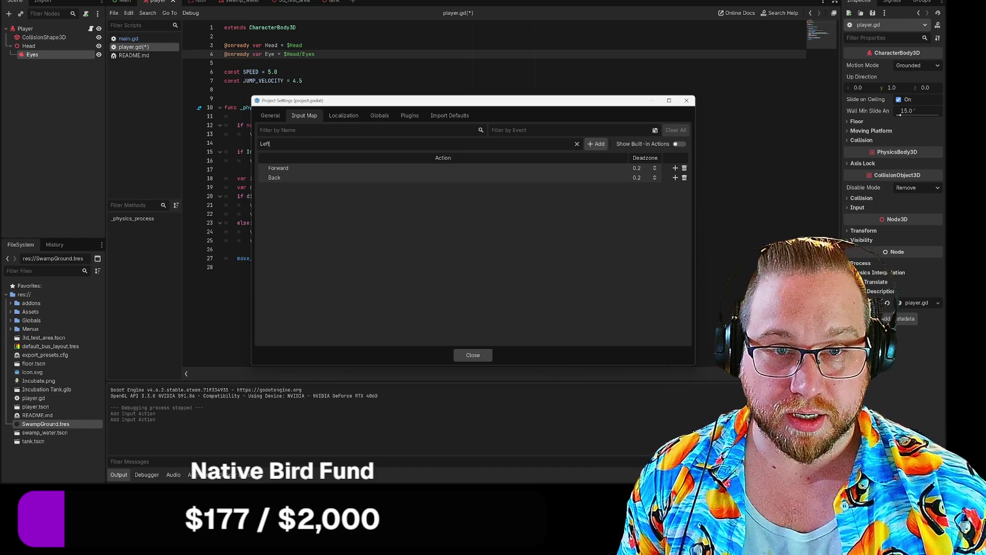
pyautogui.press('Return')
pyautogui.write('Right')
pyautogui.press('Return')
# Add the Jump, Shoot and Use actions
pyautogui.write('Jump')
pyautogui.press('Return')
pyautogui.write('Shoot')
pyautogui.press('Return')
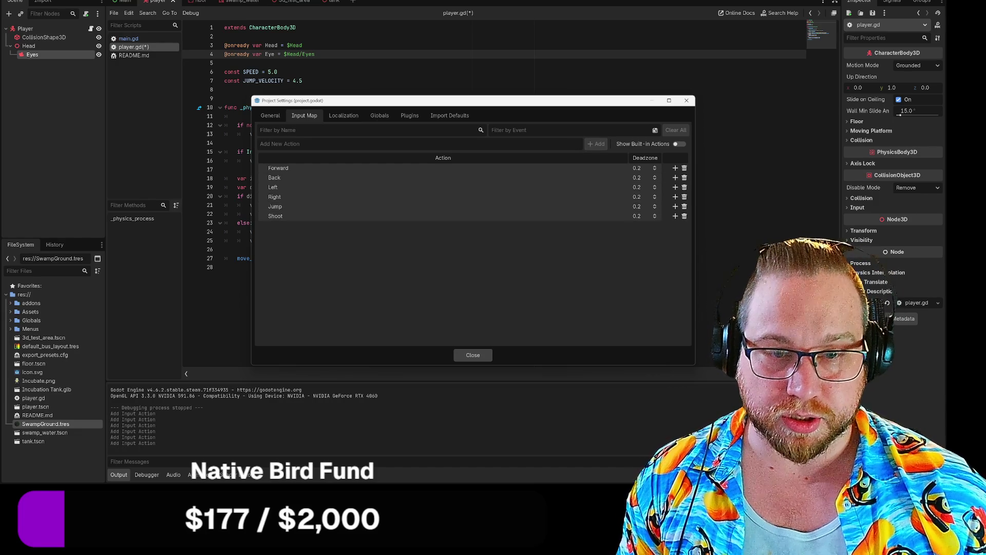
pyautogui.write('Use')
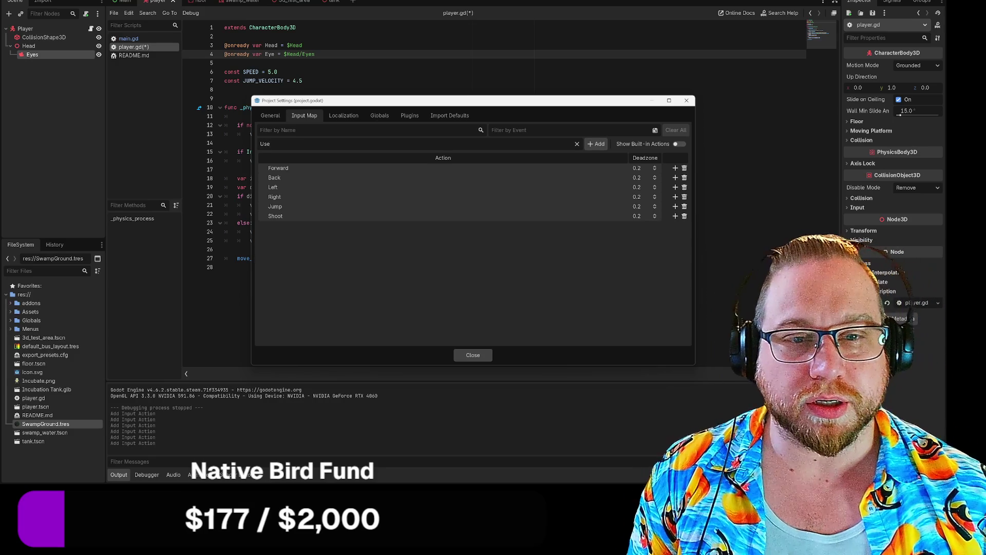
pyautogui.press('Return')
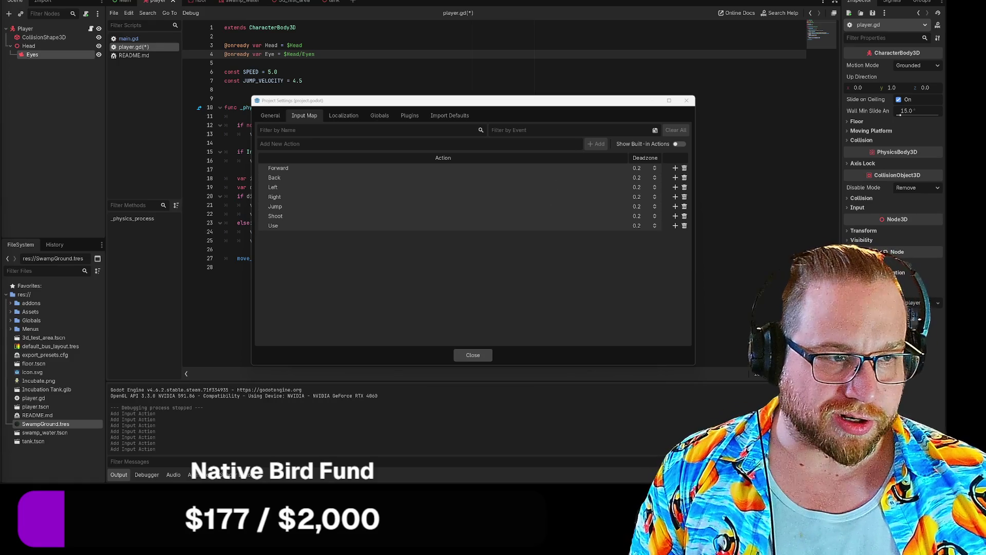
# Bind W to Forward, S to Back, A to Left and D to Right
pyautogui.click(675, 170)
pyautogui.press('w')
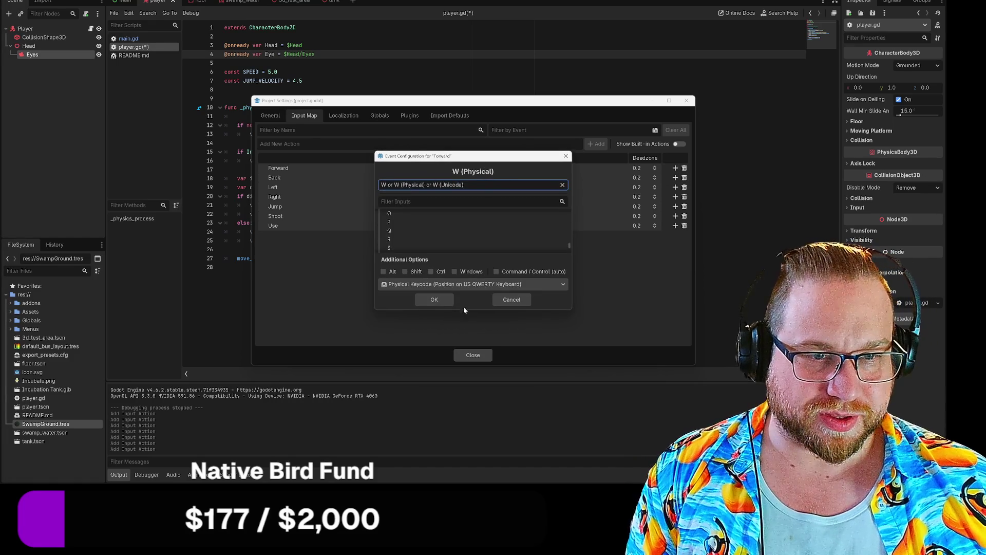
pyautogui.click(434, 301)
pyautogui.click(675, 187)
pyautogui.press('s')
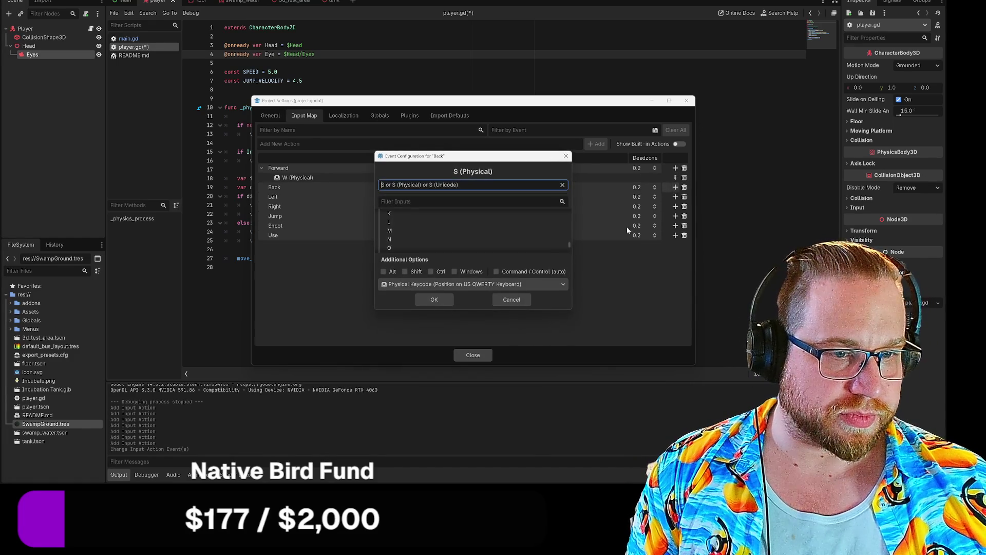
pyautogui.click(434, 301)
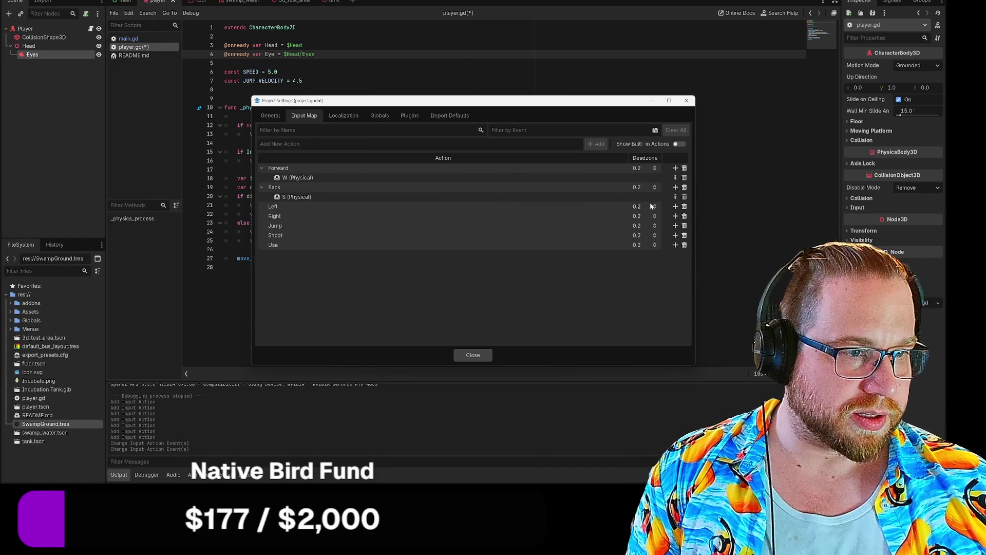
pyautogui.click(675, 206)
pyautogui.press('a')
pyautogui.click(435, 301)
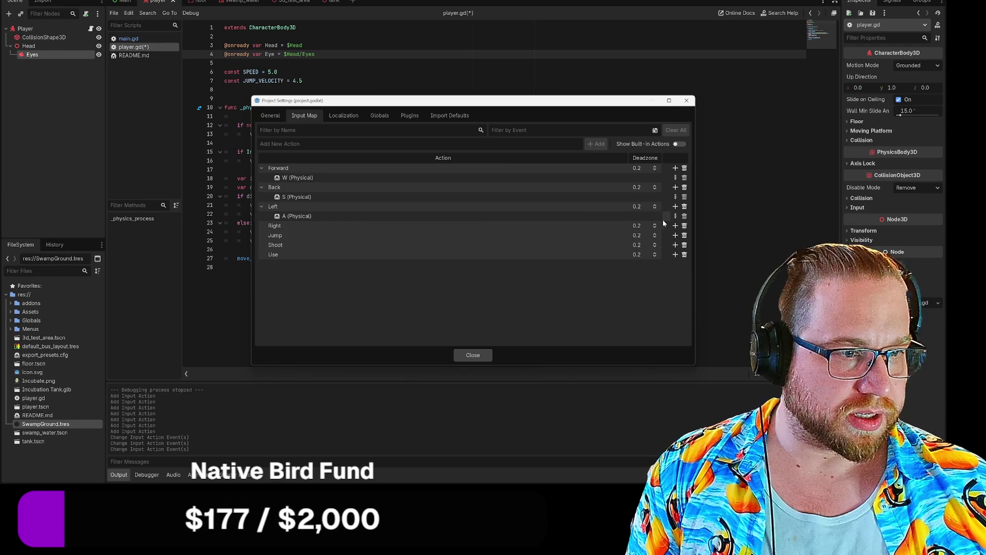
pyautogui.click(676, 225)
pyautogui.press('d')
pyautogui.click(434, 300)
# Bind Space to Jump, left mouse button to Shoot and E to Use, then close Project Settings
pyautogui.click(675, 244)
pyautogui.press('space')
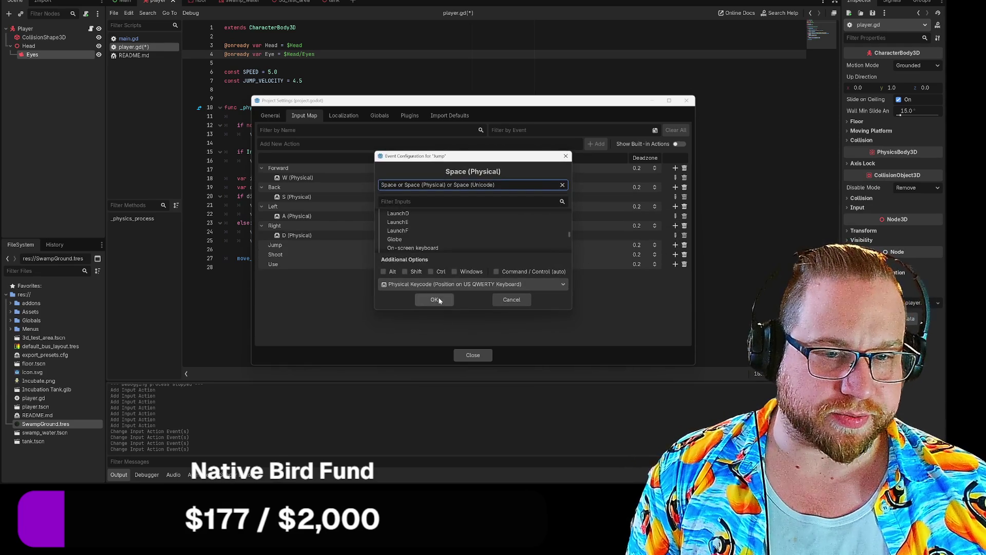
pyautogui.click(439, 301)
pyautogui.click(676, 264)
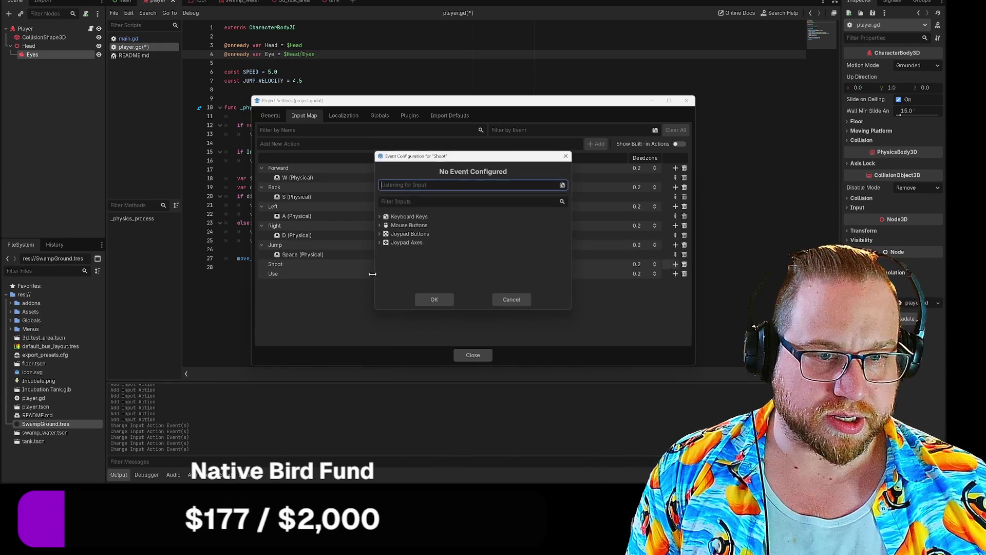
pyautogui.click(436, 303)
pyautogui.click(436, 300)
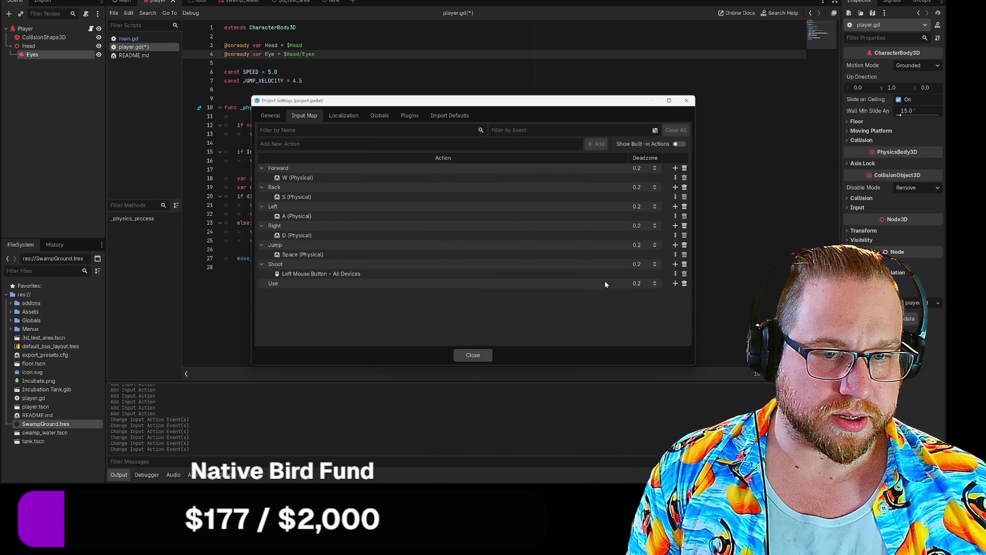
pyautogui.click(676, 283)
pyautogui.press('e')
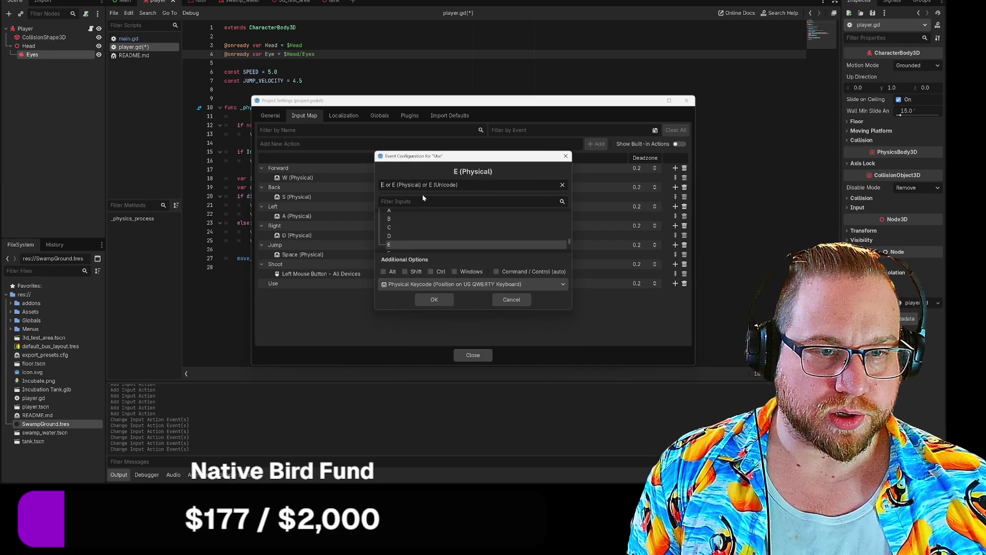
pyautogui.click(434, 300)
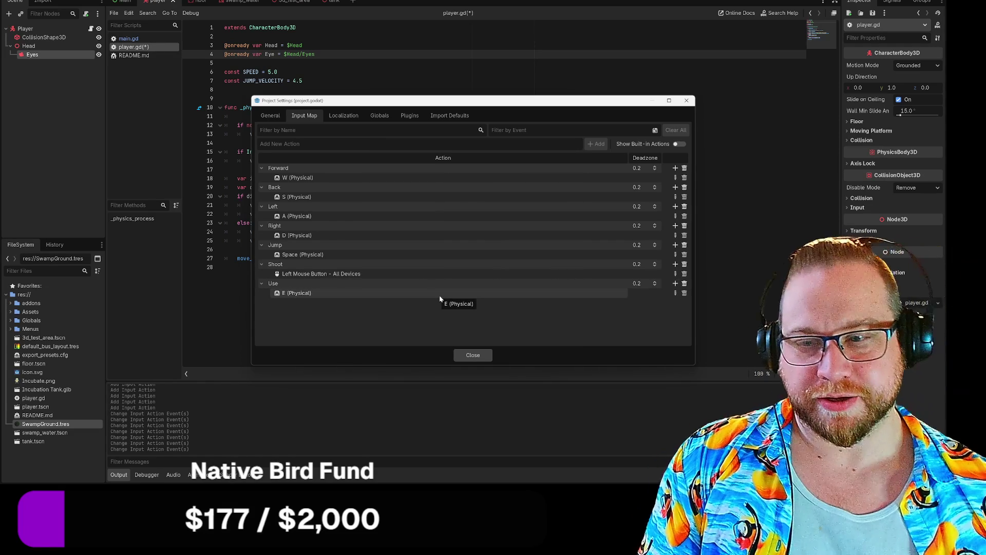
pyautogui.click(473, 355)
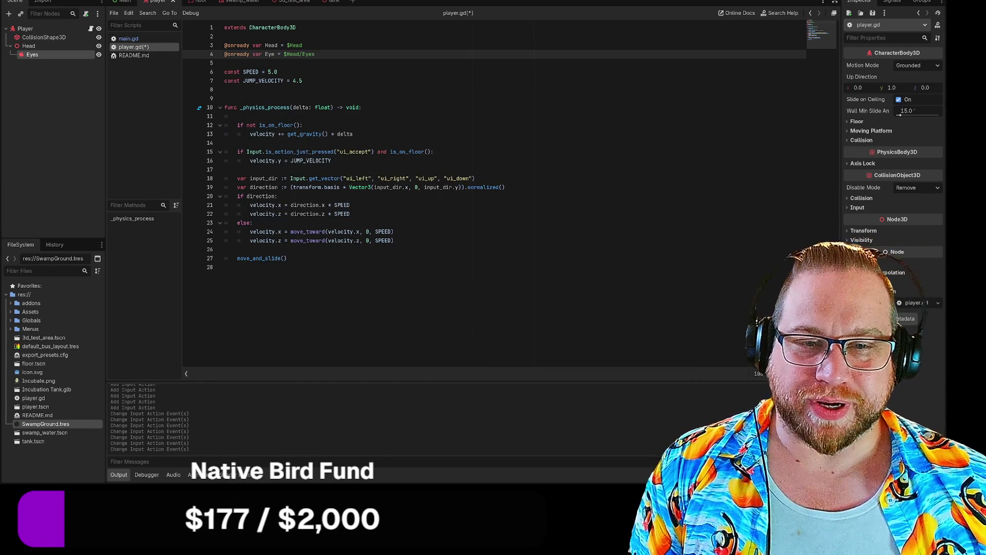
# Replace the ui_ actions in get_vector with "Left", "Right", "Up" and "Down"
pyautogui.moveTo(346, 178)
pyautogui.mouseDown()
pyautogui.moveTo(366, 178)
pyautogui.moveTo(355, 178)
pyautogui.mouseUp()
pyautogui.write('L')
pyautogui.moveTo(371, 178); pyautogui.dragTo(430, 178)
pyautogui.write('R')
pyautogui.write('U')
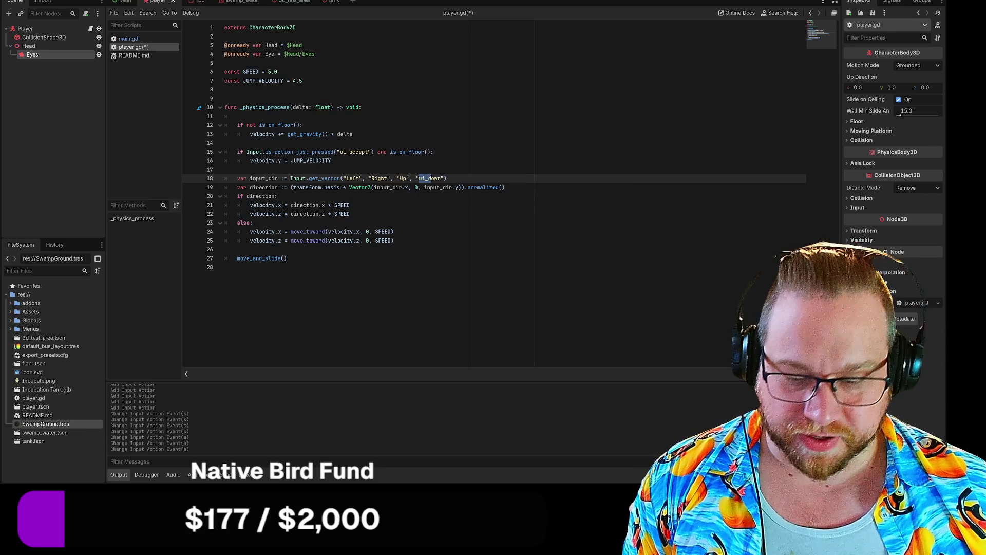
pyautogui.write('D')
# Change the jump check to use the "Jump" action instead of ui_accept
pyautogui.moveTo(339, 151); pyautogui.dragTo(371, 151)
pyautogui.press('BackSpace')
pyautogui.write('Jump')
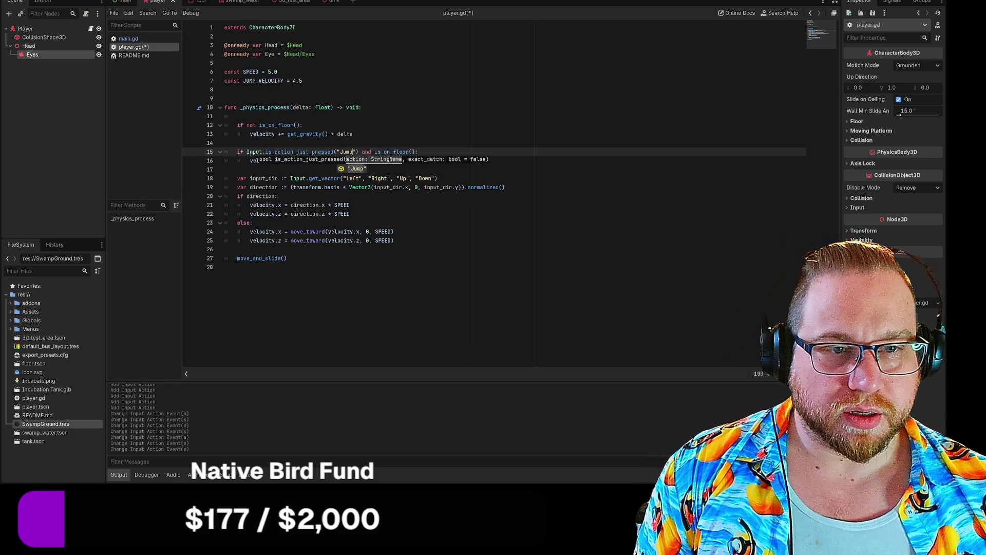
pyautogui.click(353, 134)
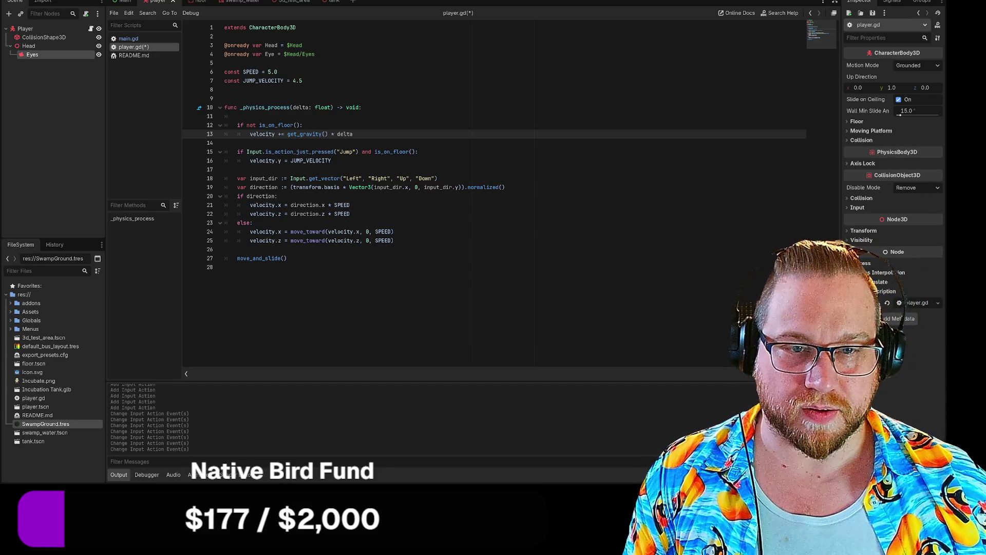
# Prefix transform with Eye. on line 19 and remove .basis
pyautogui.click(292, 187)
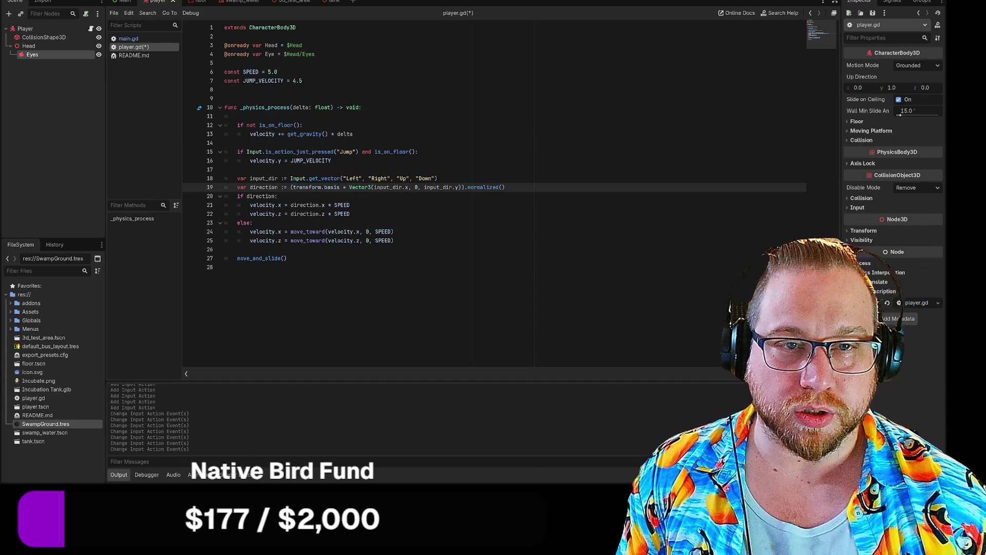
pyautogui.write('Eye')
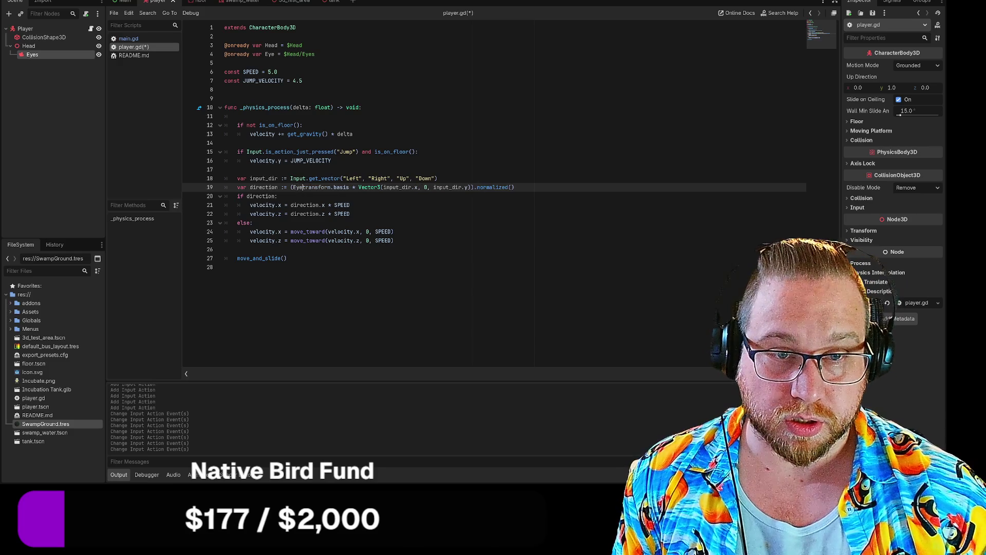
pyautogui.write('.')
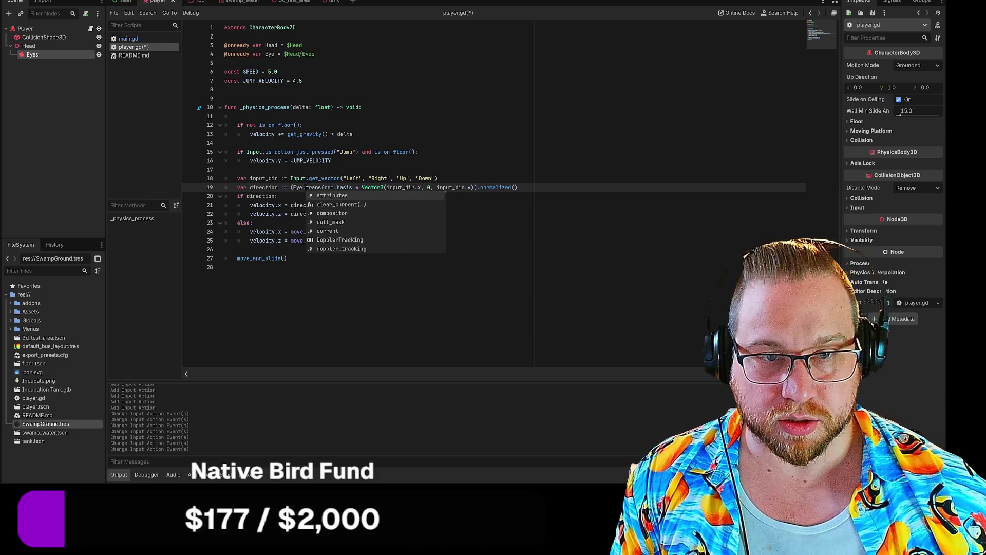
pyautogui.press('Escape')
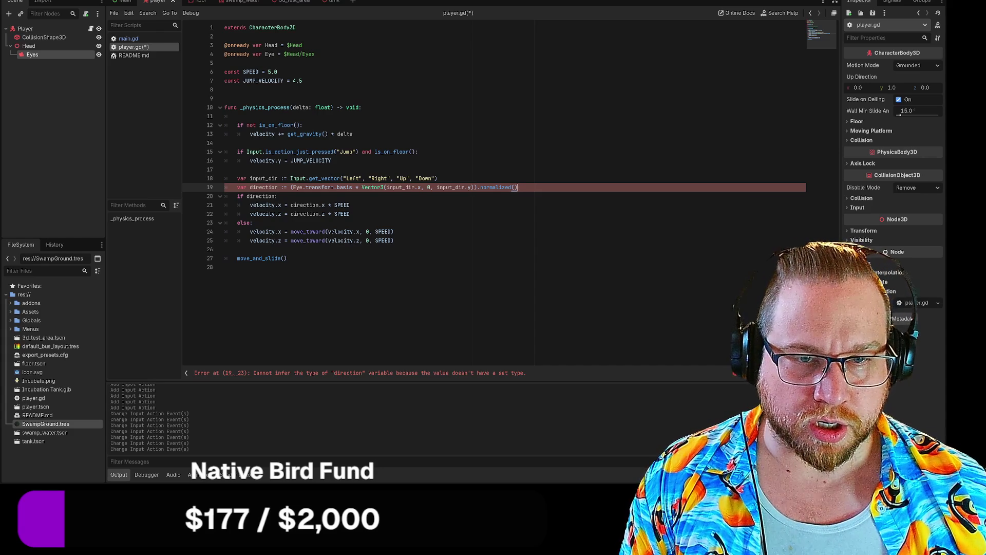
pyautogui.hotkey('shift', 'Right')
pyautogui.hotkey('shift', 'Right')
pyautogui.hotkey('shift', 'Right')
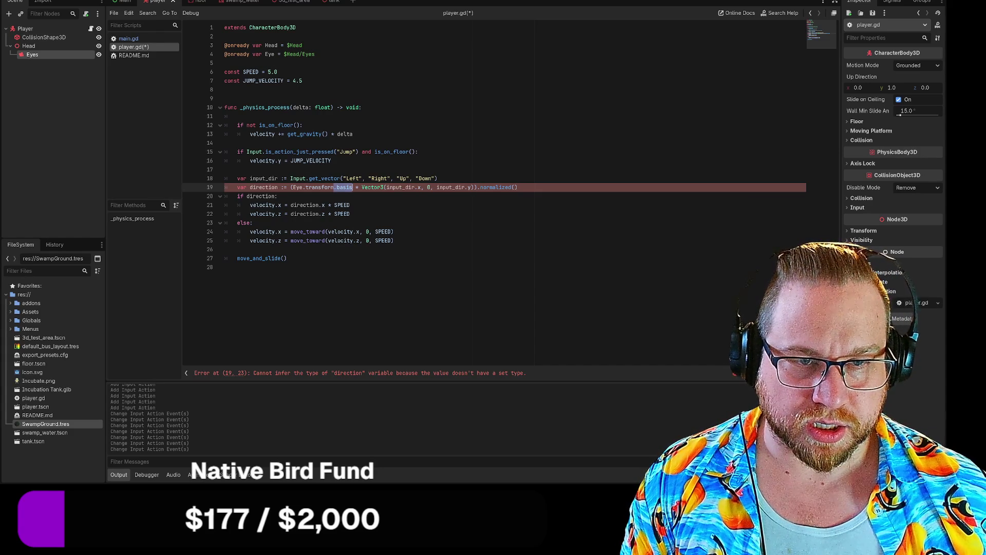
pyautogui.press('BackSpace')
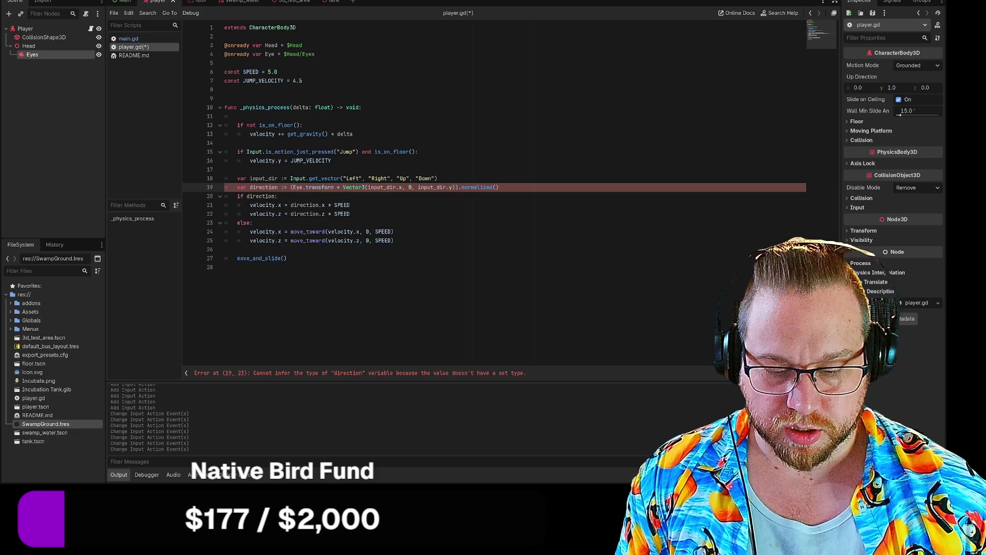
pyautogui.hotkey('ctrl', 'space')
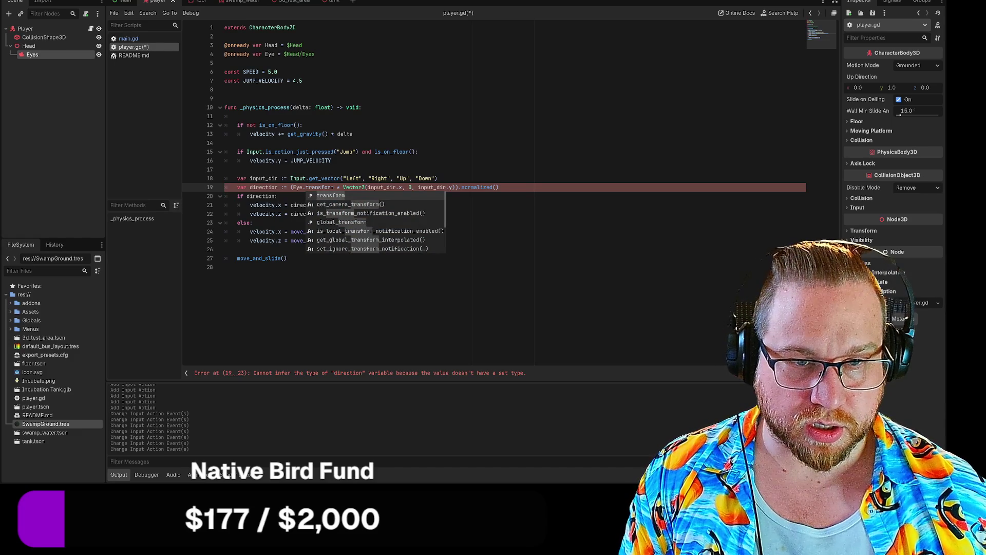
pyautogui.press('Down')
pyautogui.press('Down')
pyautogui.press('Down')
pyautogui.press('Up')
pyautogui.press('Up')
pyautogui.press('Up')
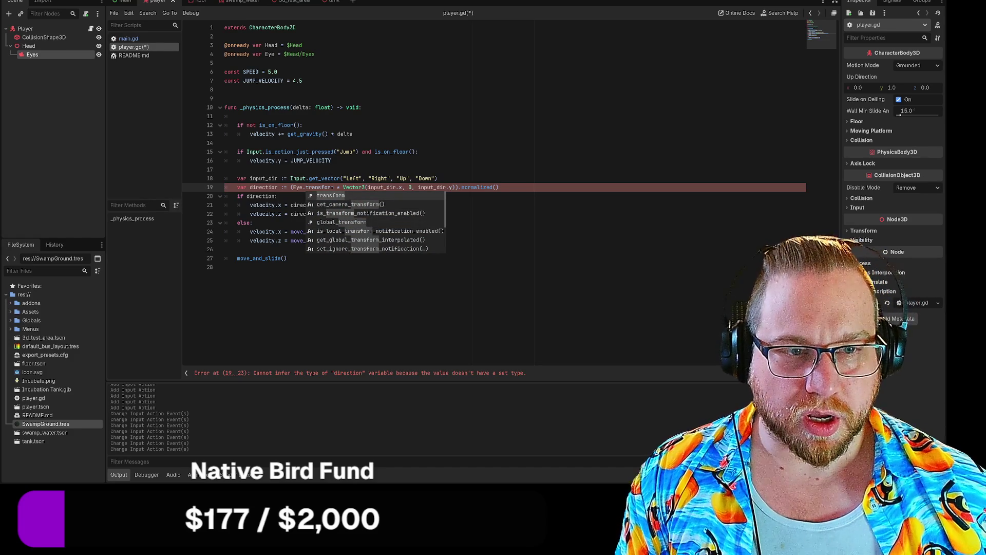
pyautogui.click(225, 98)
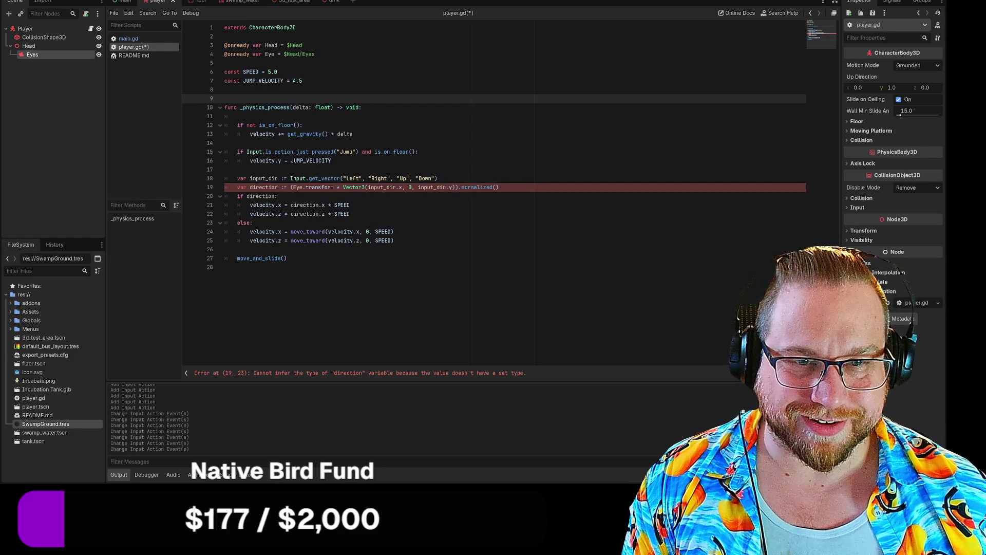
# Retype transform and append .basis so line 19 uses Eye.transform.basis
pyautogui.doubleClick(319, 187)
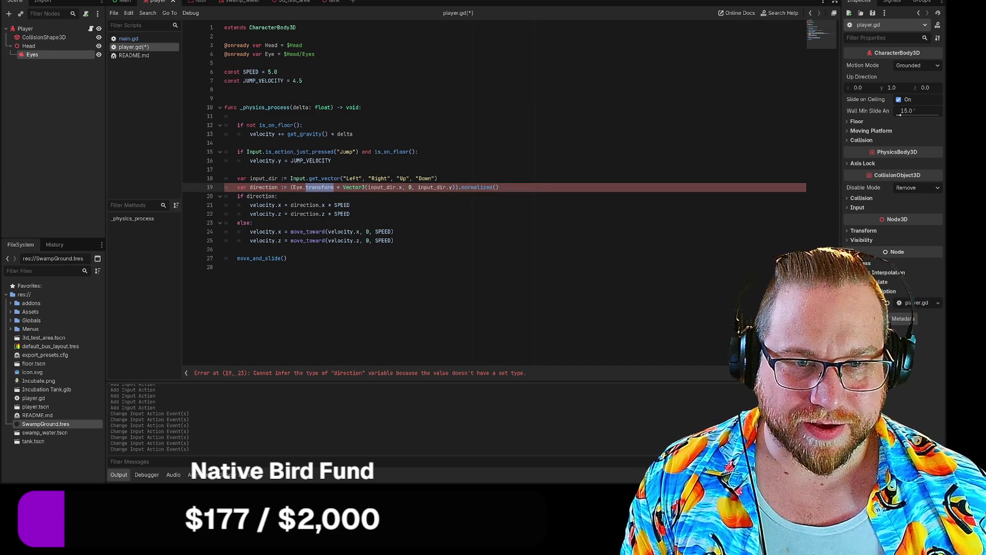
pyautogui.write('transfor')
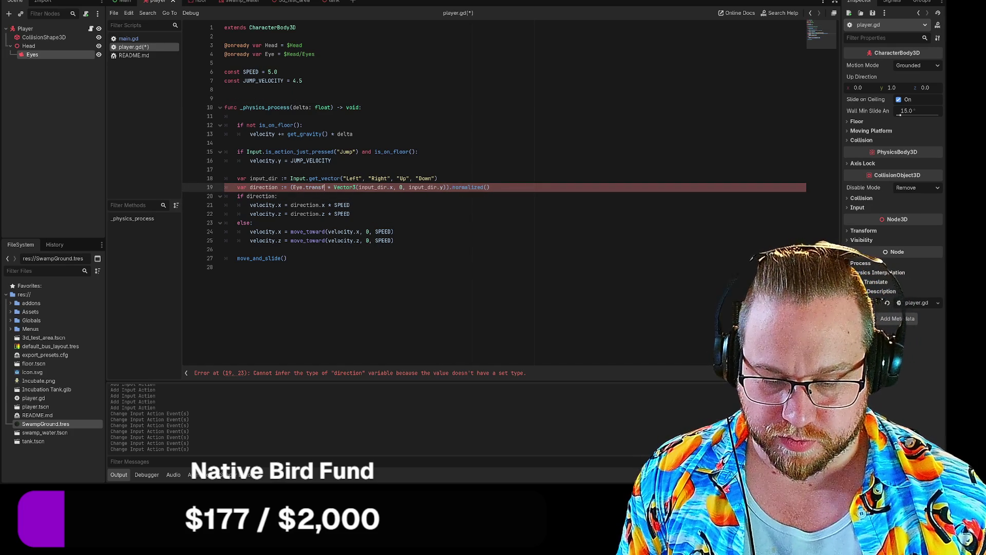
pyautogui.write('m')
pyautogui.scroll(-3, 393, 244)
pyautogui.scroll(5, 423, 235)
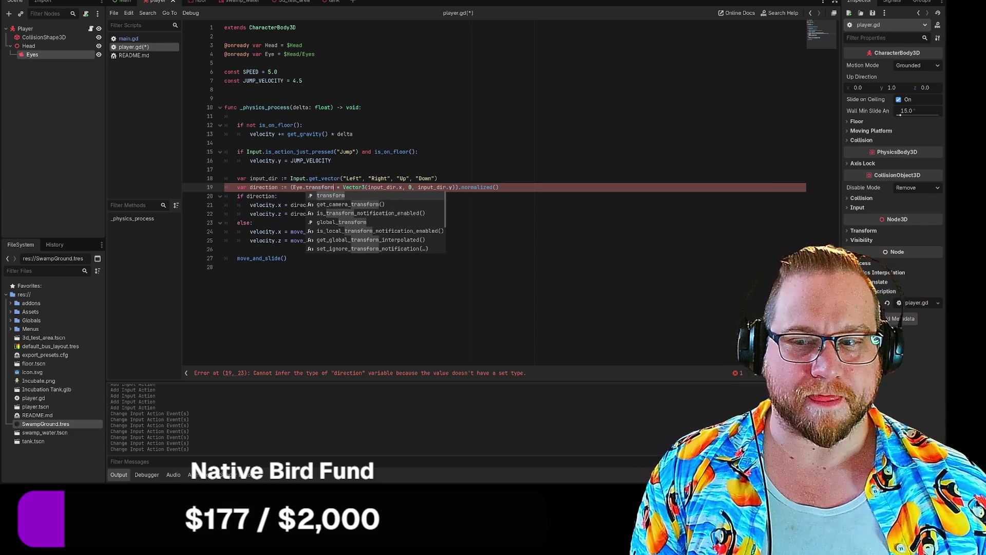
pyautogui.click(224, 142)
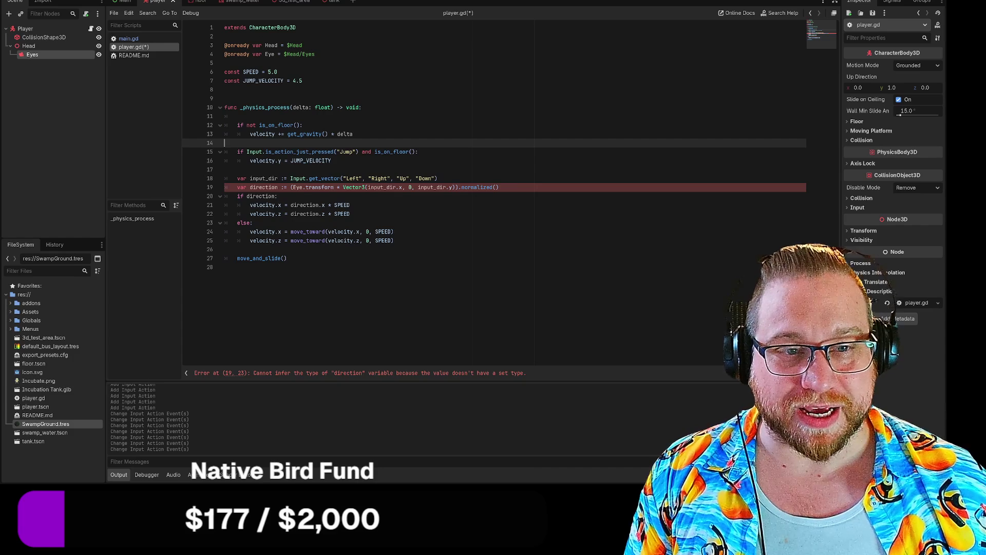
pyautogui.click(438, 178)
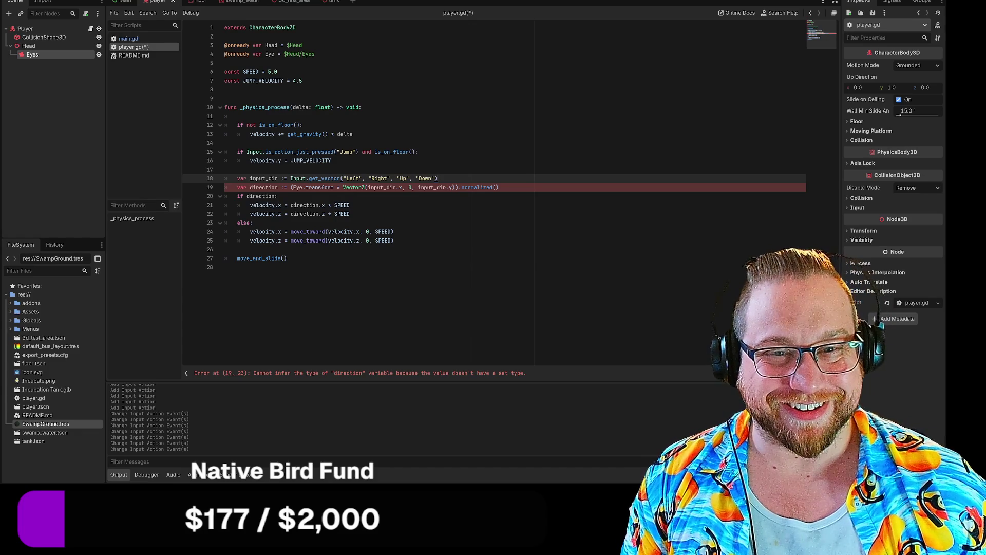
pyautogui.click(278, 196)
pyautogui.click(437, 178)
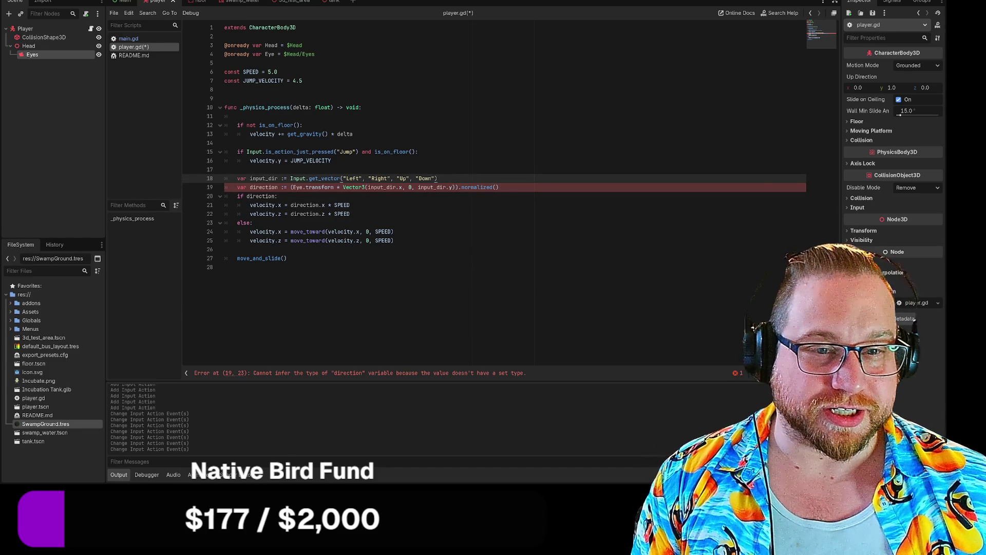
pyautogui.click(336, 187)
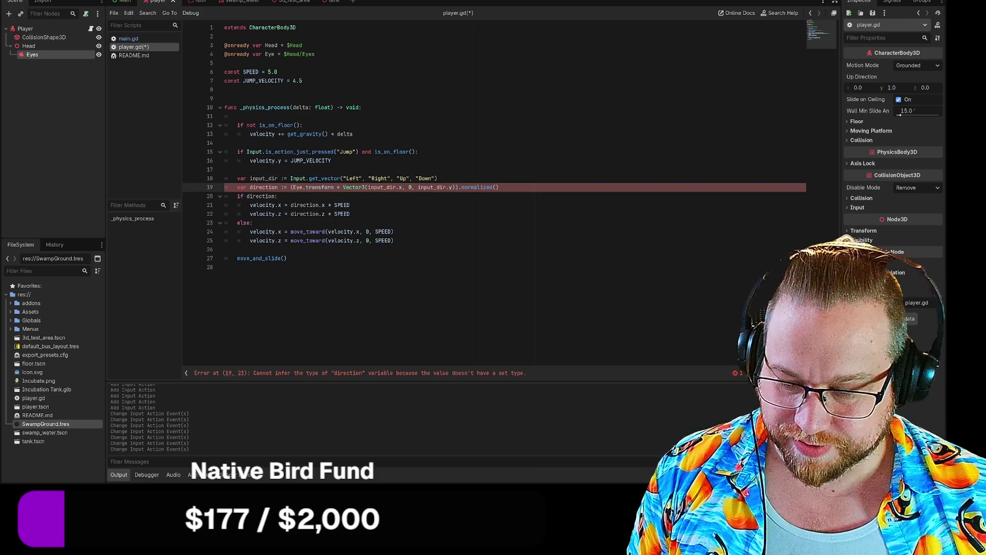
pyautogui.write('.basis')
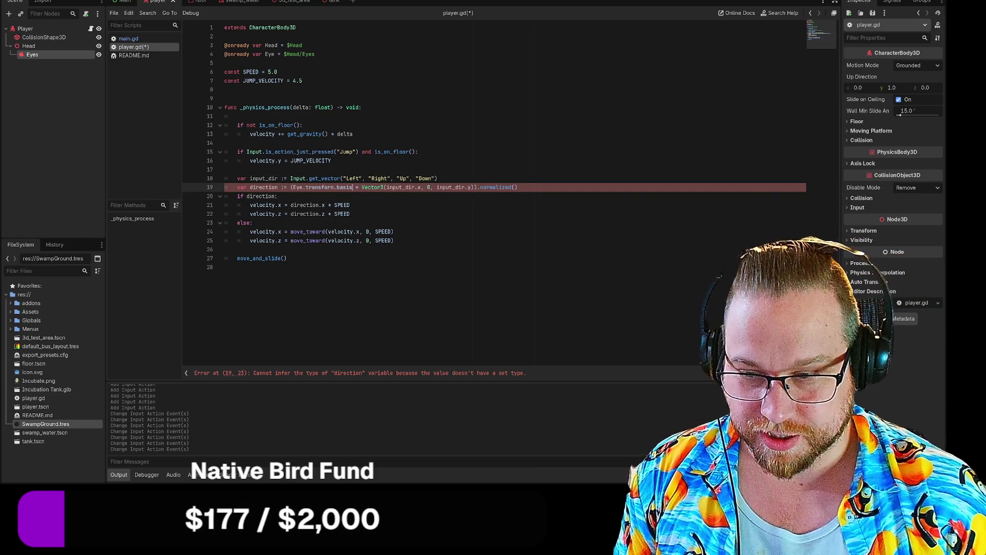
# Rename Eye to Eyes in the onready declaration and on line 19
pyautogui.click(438, 178)
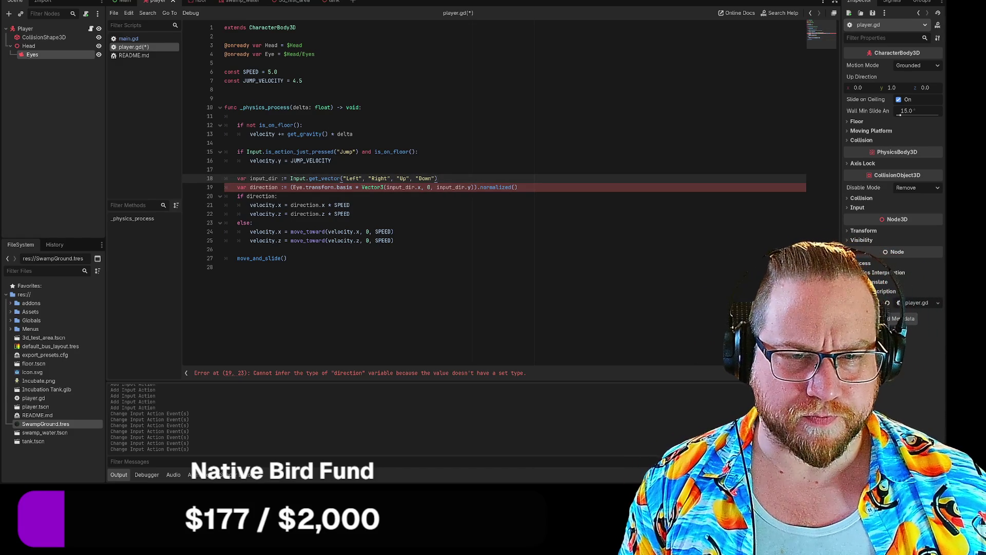
pyautogui.moveTo(319, 187)
pyautogui.click(224, 143)
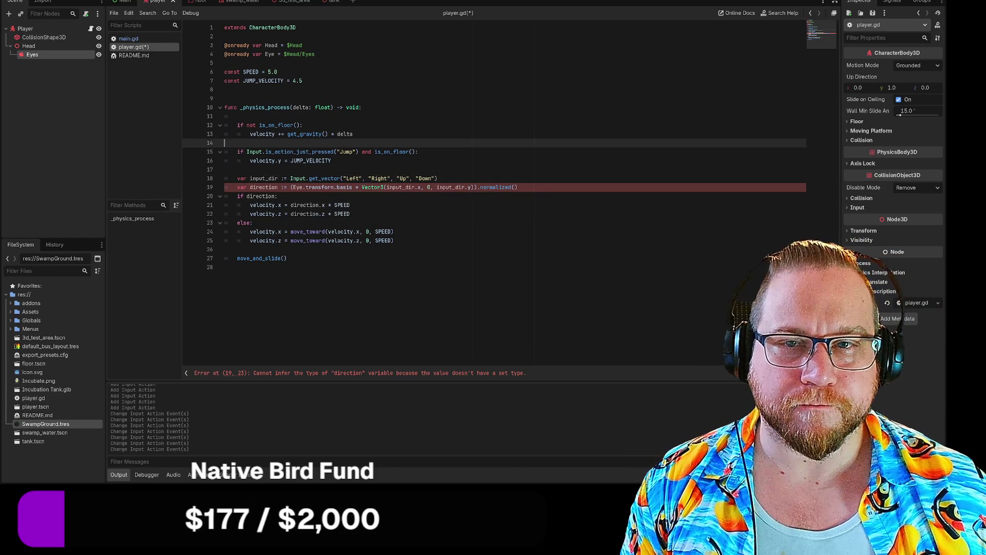
pyautogui.click(274, 54)
pyautogui.write('s')
pyautogui.click(303, 187)
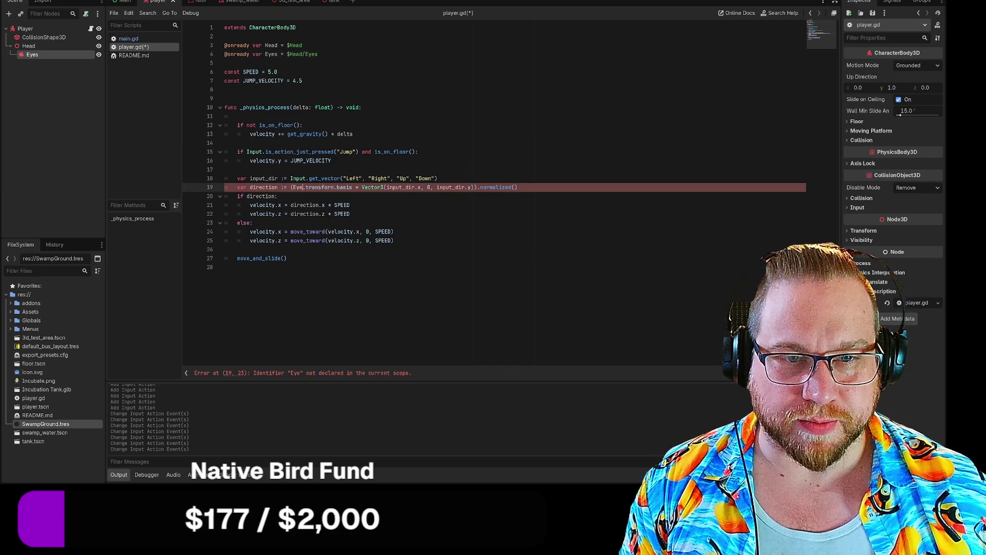
pyautogui.write('s')
pyautogui.click(224, 169)
# Remove transform. so line 19 reads Eyes.basis, then open the basis property documentation
pyautogui.moveTo(455, 187)
pyautogui.click(253, 222)
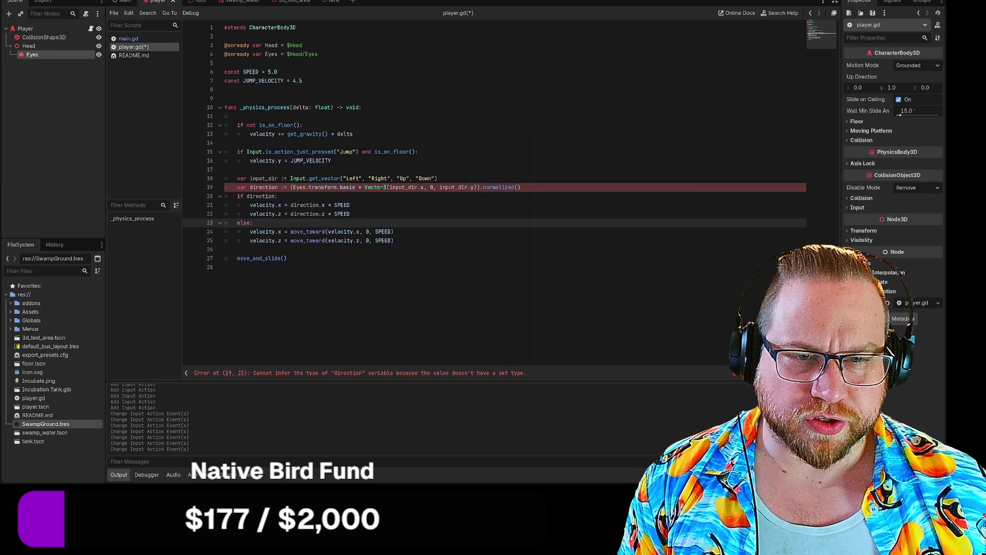
pyautogui.moveTo(309, 187); pyautogui.dragTo(340, 187)
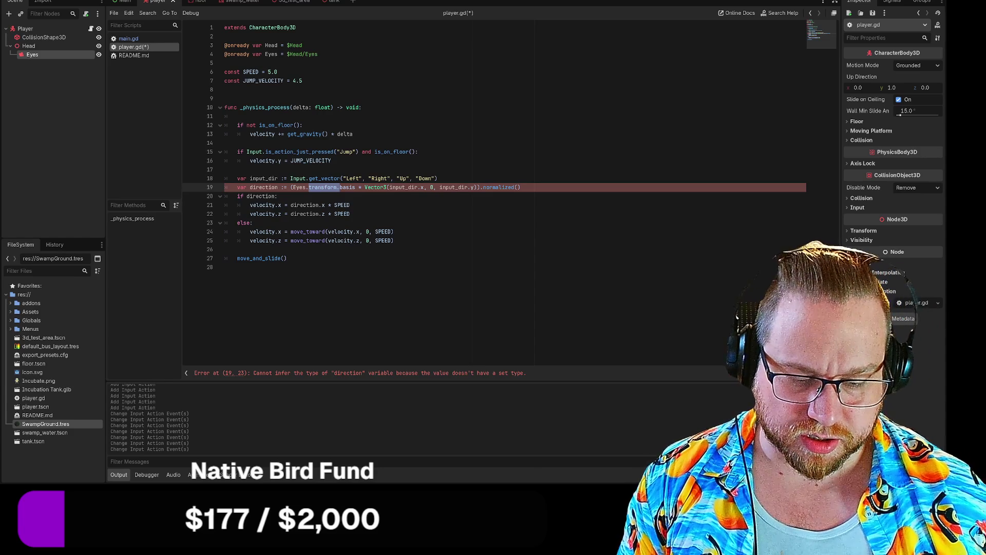
pyautogui.press('BackSpace')
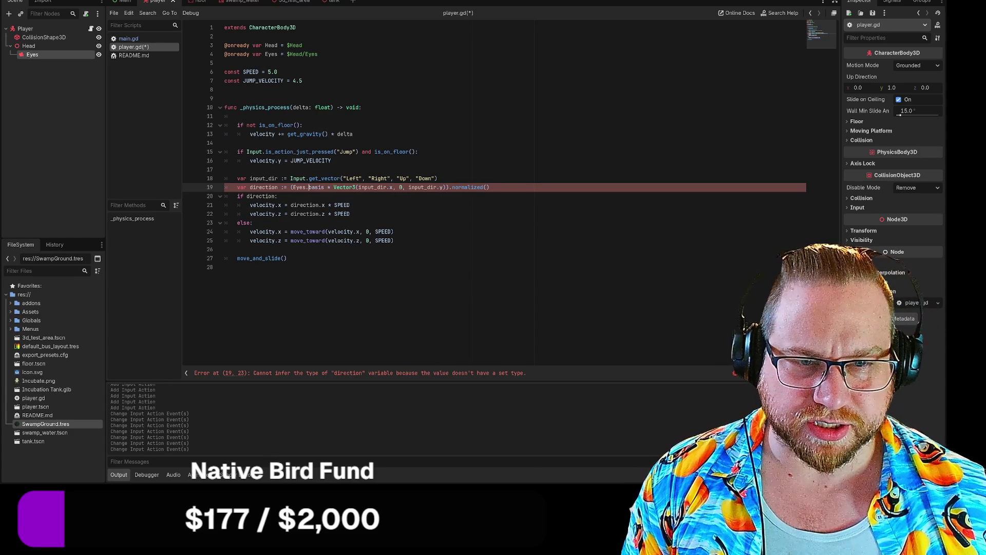
pyautogui.press('BackSpace')
pyautogui.press('BackSpace')
pyautogui.press('BackSpace')
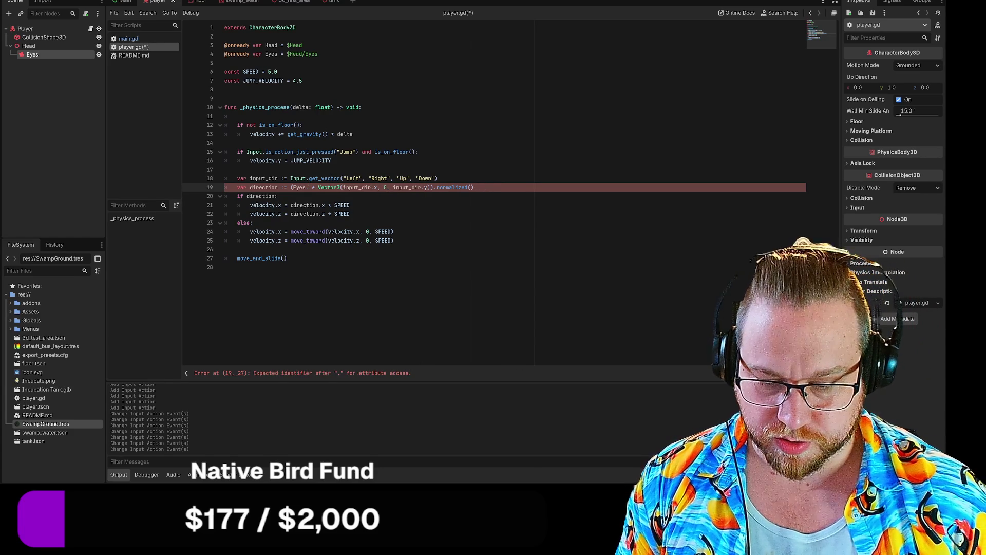
pyautogui.write('basis')
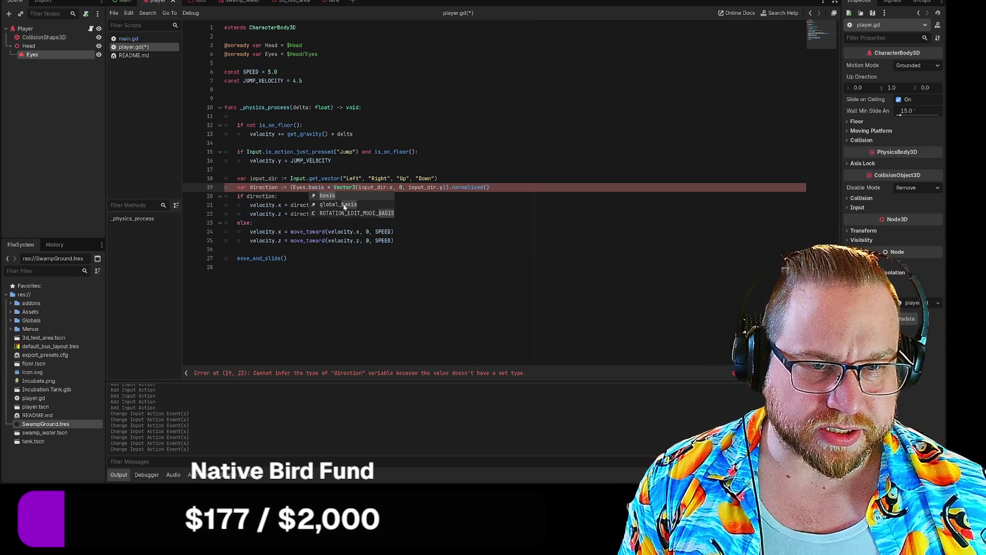
pyautogui.press('Escape')
pyautogui.click(350, 213)
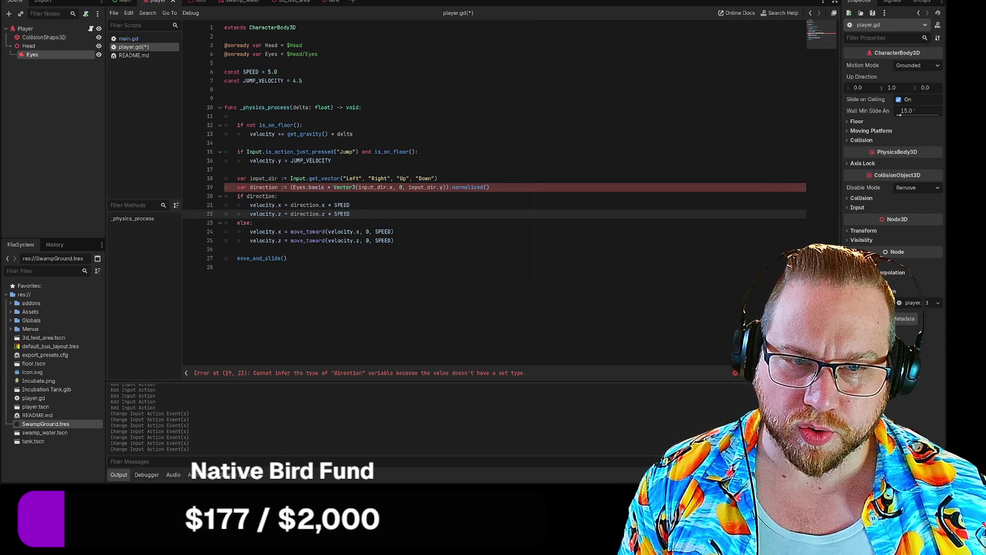
pyautogui.doubleClick(316, 187)
pyautogui.click(419, 152)
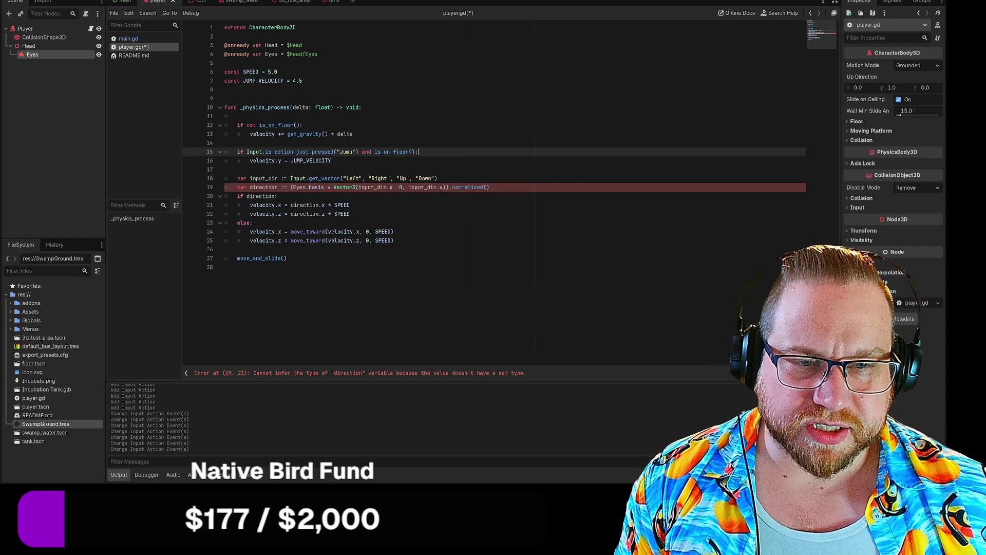
pyautogui.keyDown('ctrl'); pyautogui.click(317, 188); pyautogui.keyUp('ctrl')
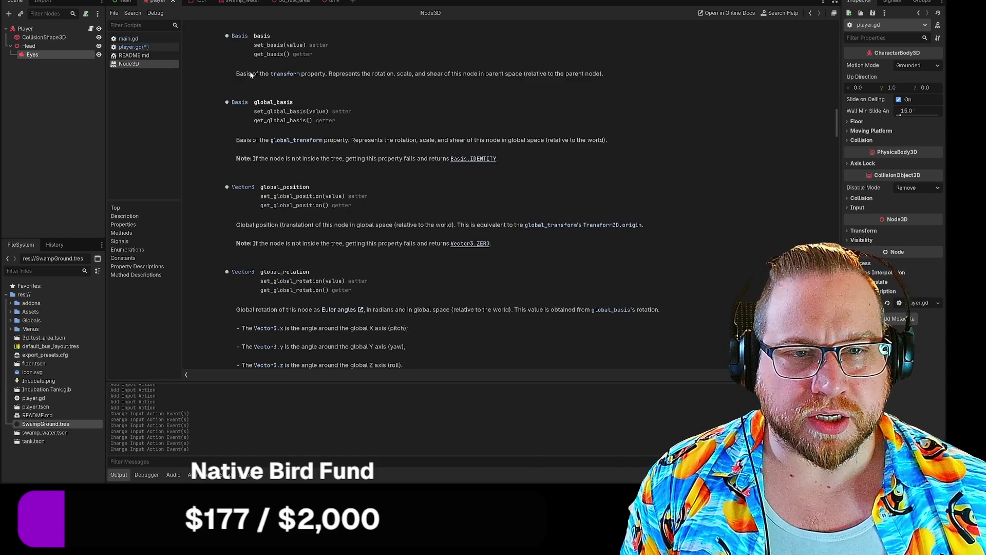
# Read the basis description on the Node3D reference, then go back to player.gd
pyautogui.moveTo(329, 74); pyautogui.dragTo(604, 74)
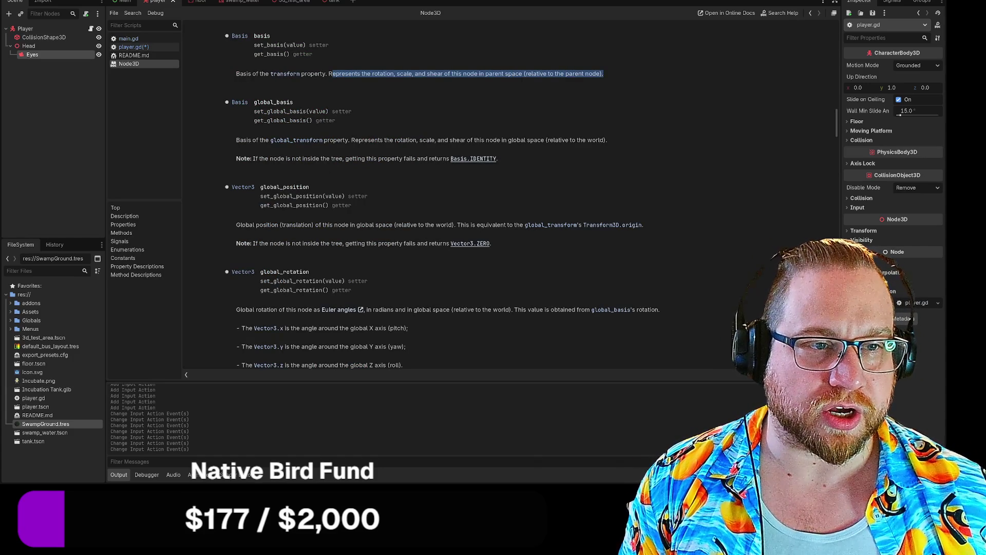
pyautogui.click(633, 77)
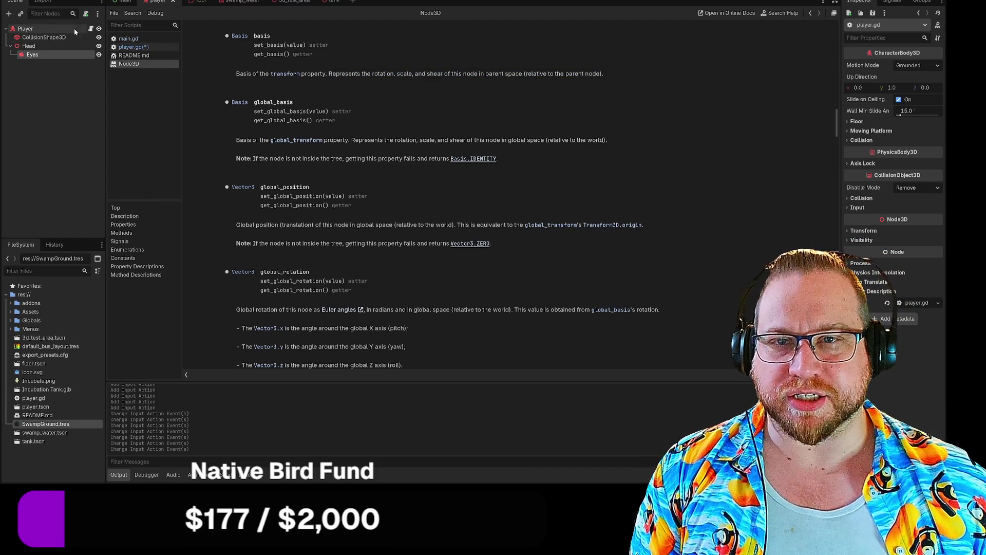
pyautogui.click(90, 30)
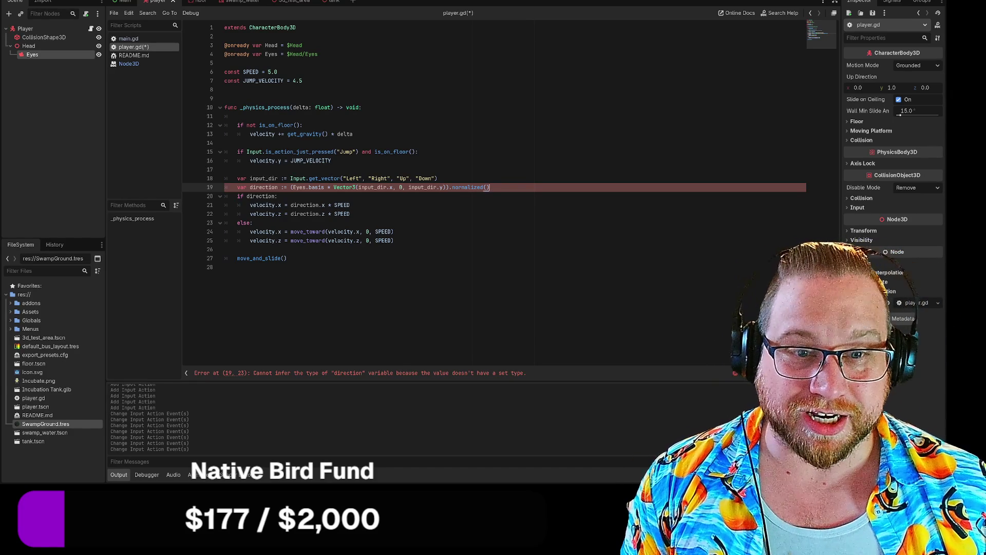
# Delete .basis and Eyes. from line 19's direction calculation
pyautogui.click(306, 187)
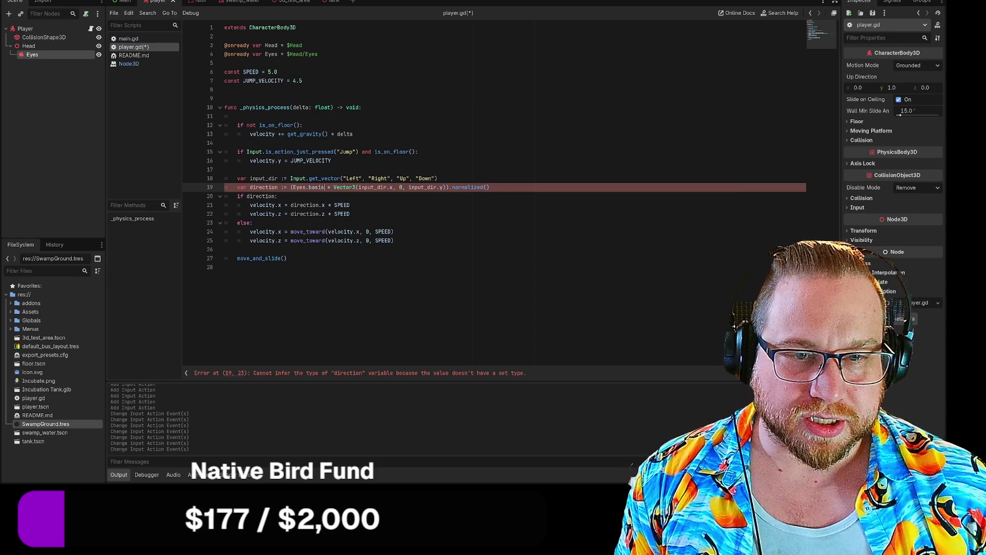
pyautogui.press('Delete')
pyautogui.press('Delete')
pyautogui.press('Delete')
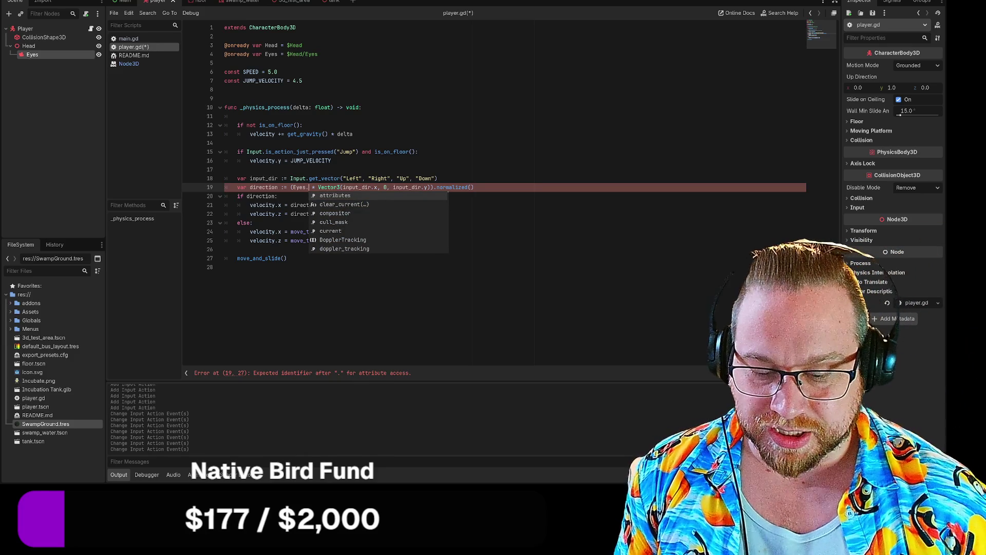
pyautogui.write('tr')
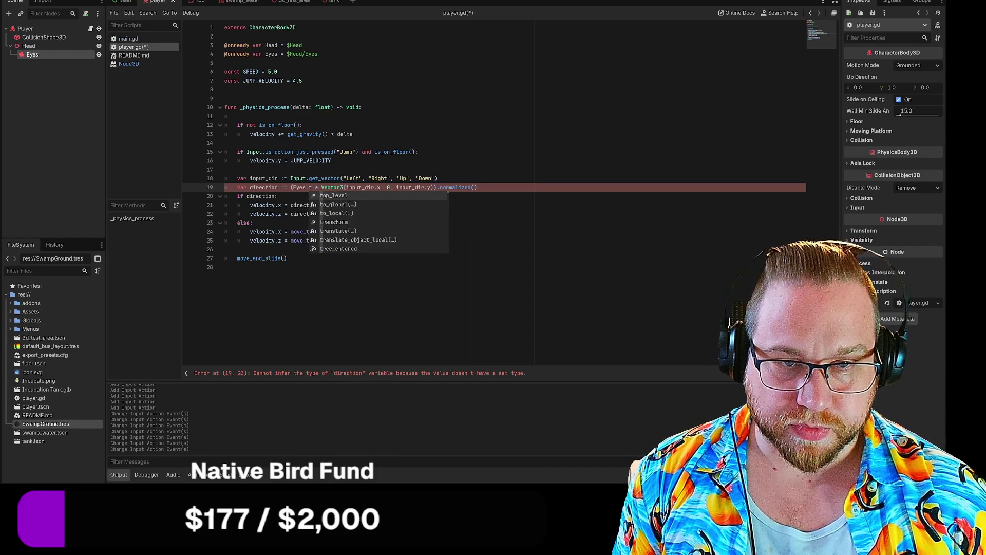
pyautogui.press('BackSpace')
pyautogui.press('BackSpace')
pyautogui.write('p')
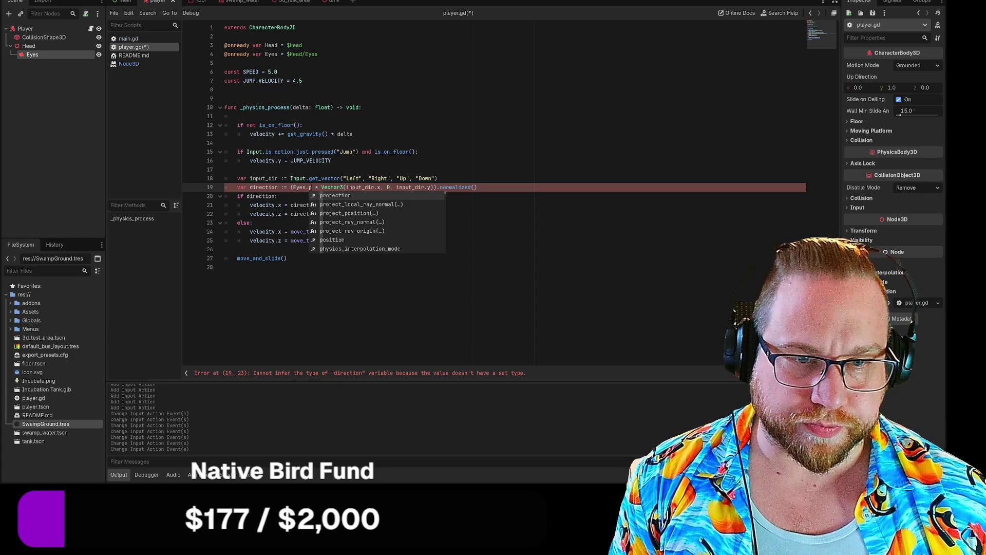
pyautogui.press('Down')
pyautogui.press('Down')
pyautogui.press('Down')
pyautogui.press('Down')
pyautogui.press('Down')
pyautogui.press('Down')
pyautogui.press('Down')
pyautogui.press('Down')
pyautogui.press('Down')
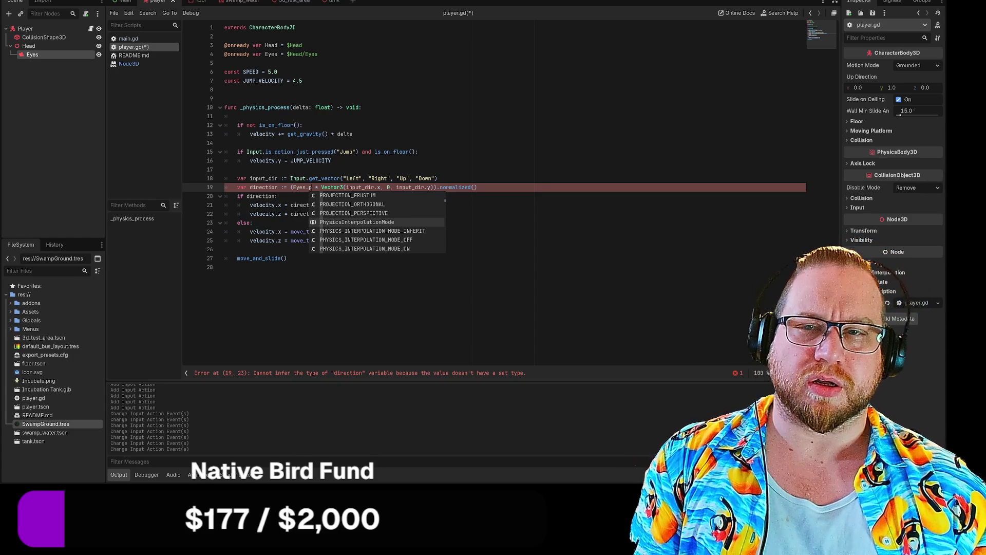
pyautogui.press('BackSpace')
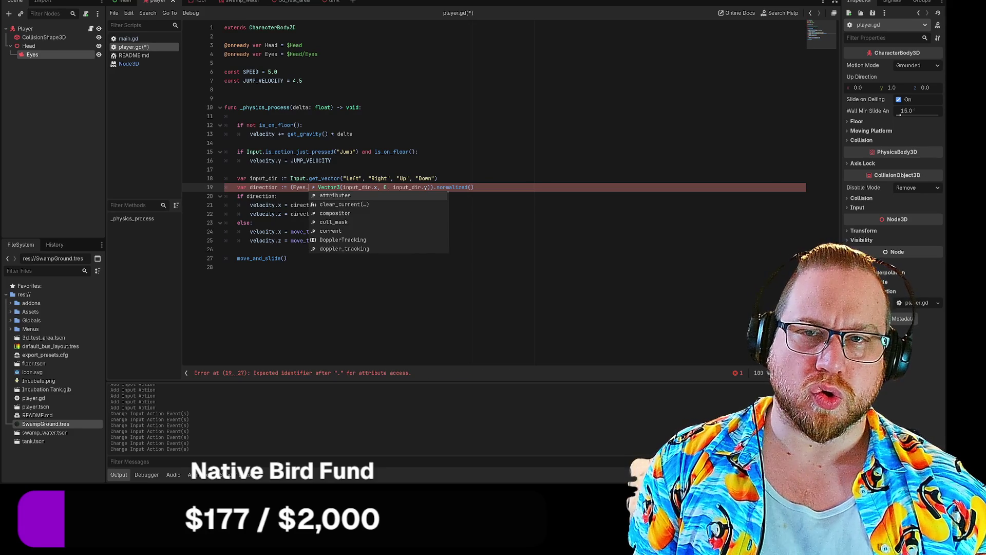
pyautogui.press('BackSpace')
pyautogui.press('BackSpace')
pyautogui.press('BackSpace')
# Write Head.transform in their place on line 19 and begin typing basis
pyautogui.write('Head')
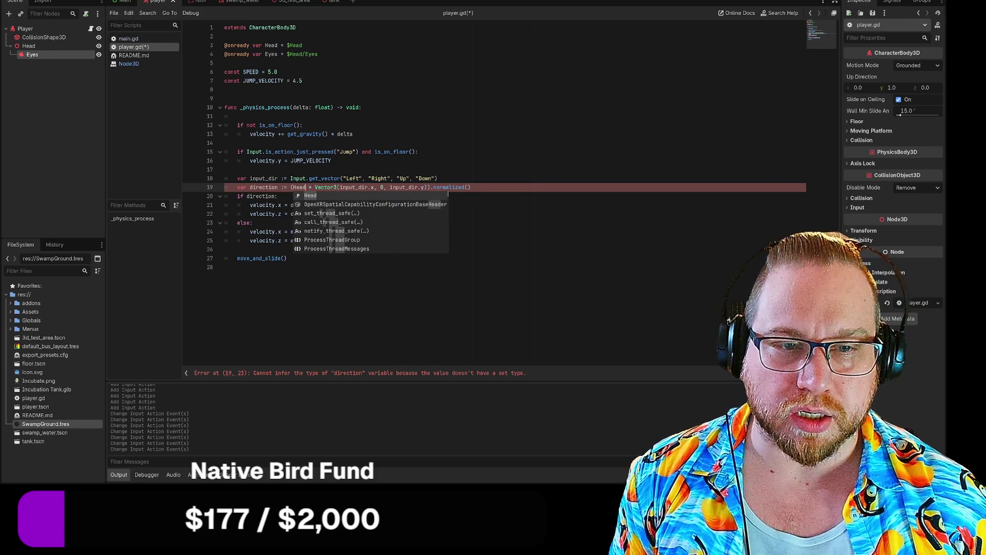
pyautogui.write('.tra')
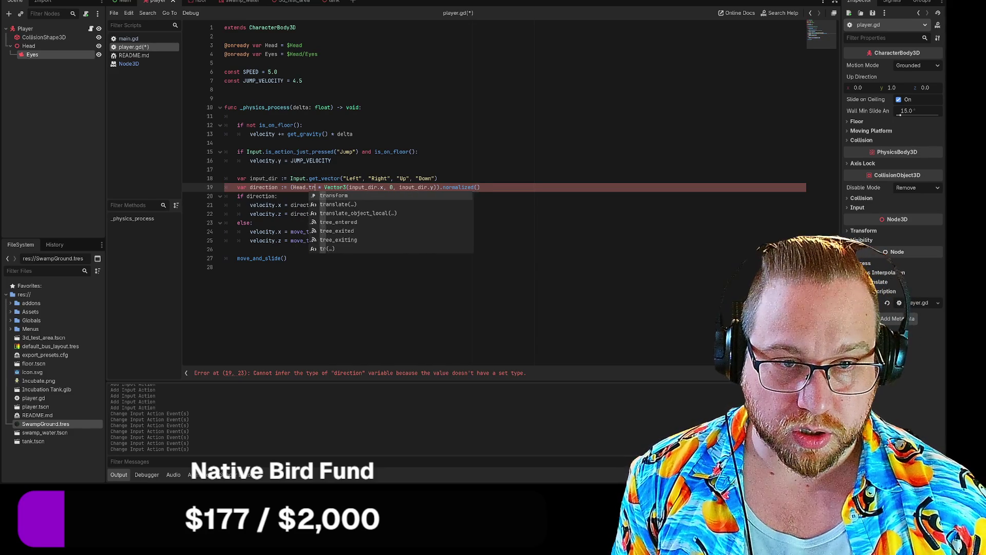
pyautogui.press('Down')
pyautogui.press('Up')
pyautogui.press('Return')
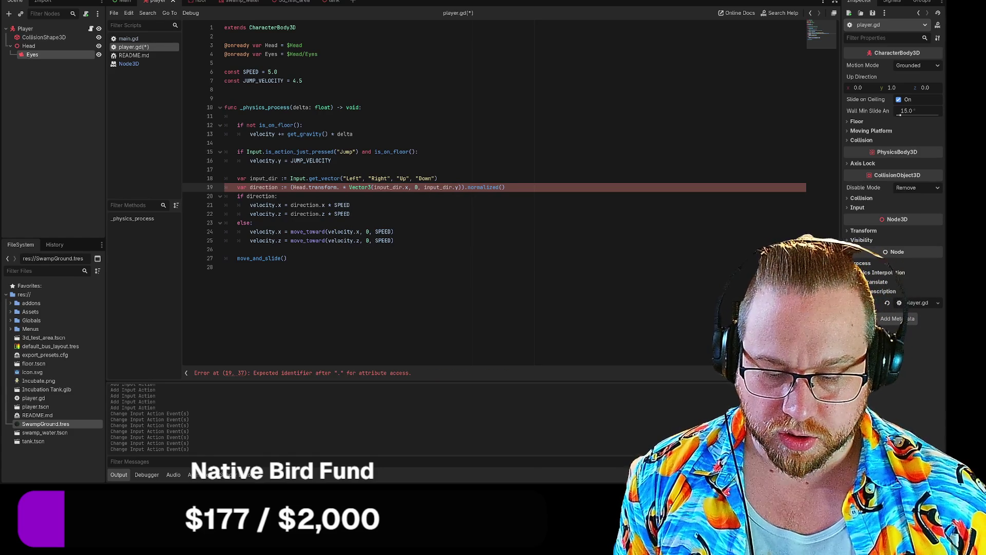
pyautogui.write('asis')
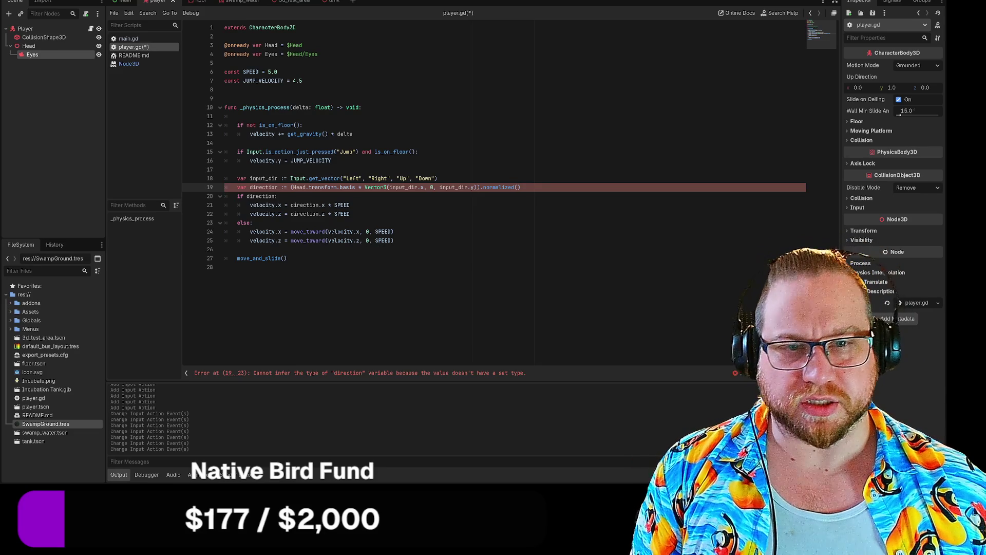
# Finish line 19 as Head.transform.basis, check the transform docs, and switch to the KidsCanCode tutorial
pyautogui.click(253, 222)
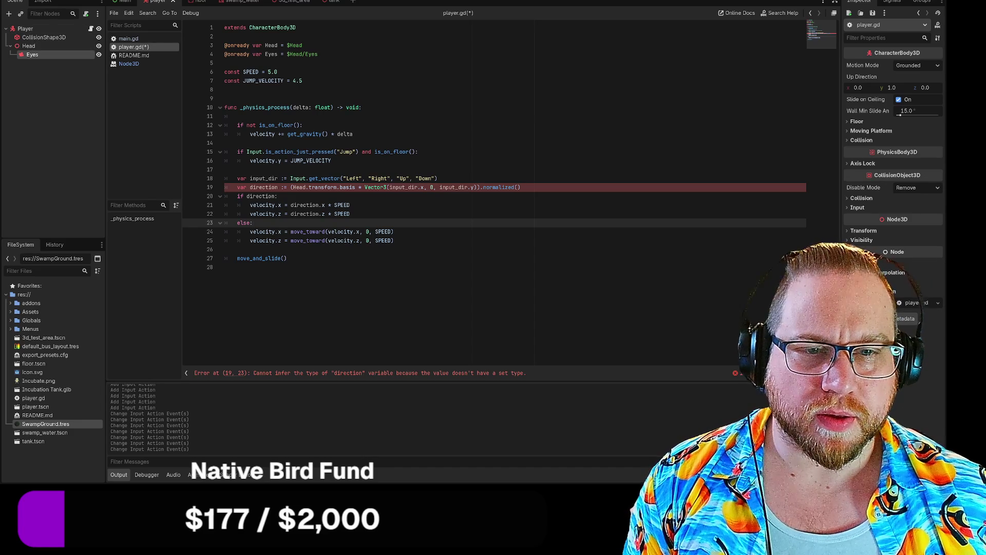
pyautogui.moveTo(324, 187)
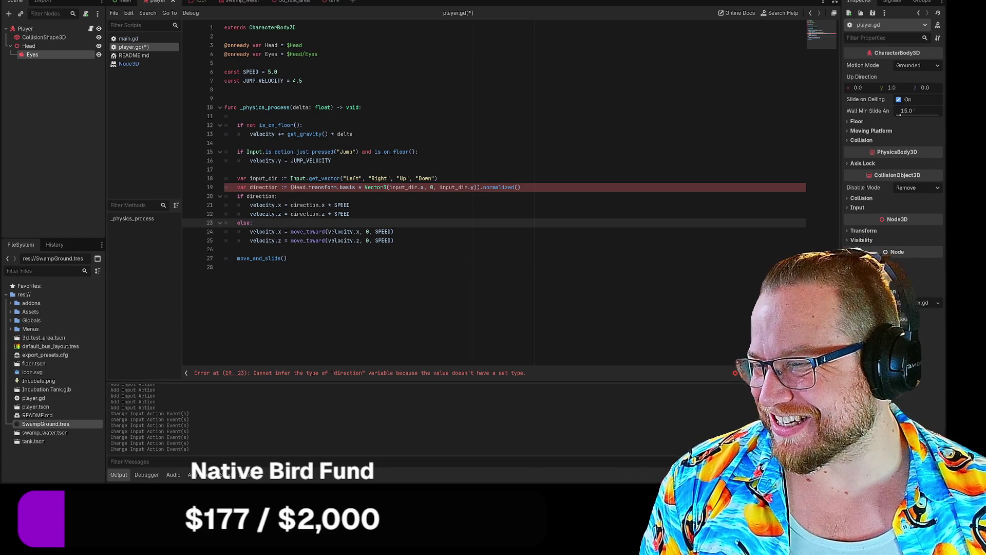
pyautogui.hotkey('alt', 'Tab')
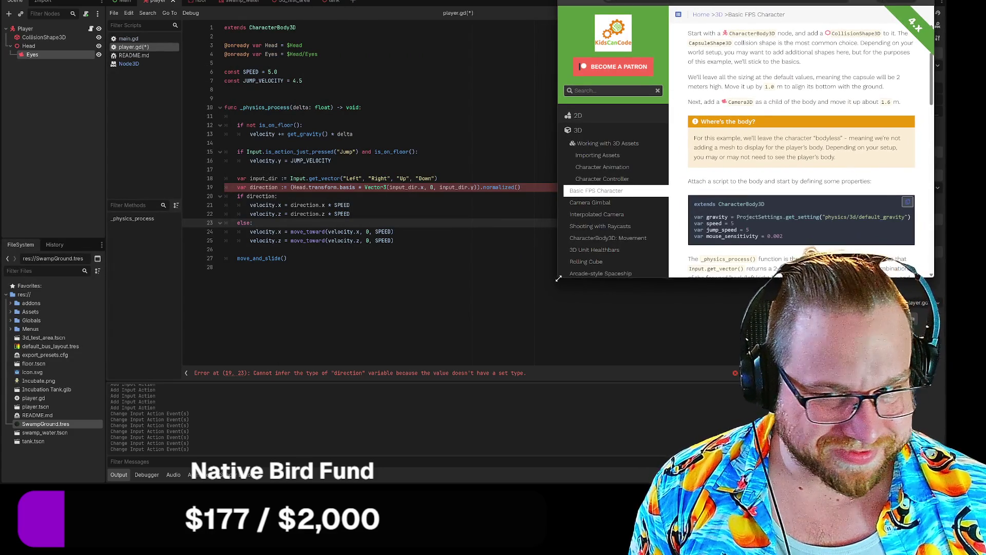
# Enlarge the browser window and scroll the tutorial to the 'Mouse control in 3D' section
pyautogui.moveTo(558, 278)
pyautogui.mouseDown()
pyautogui.moveTo(421, 397)
pyautogui.moveTo(453, 451)
pyautogui.mouseUp()
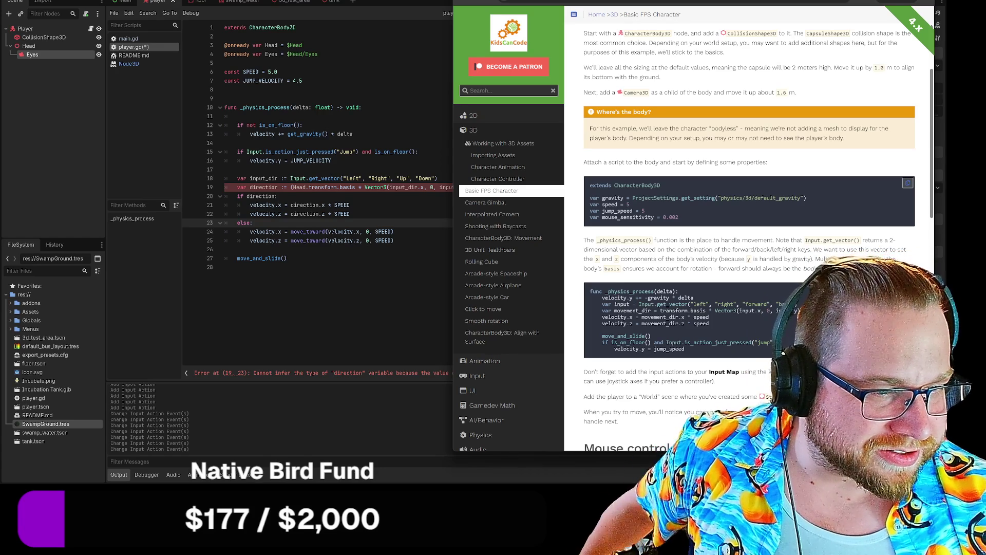
pyautogui.scroll(3, 749, 231)
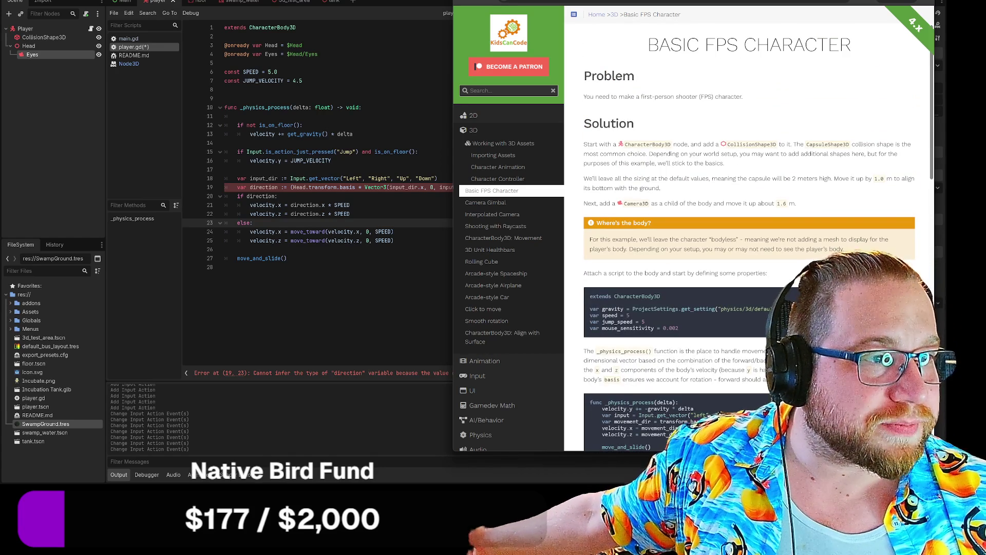
pyautogui.scroll(-2, 749, 231)
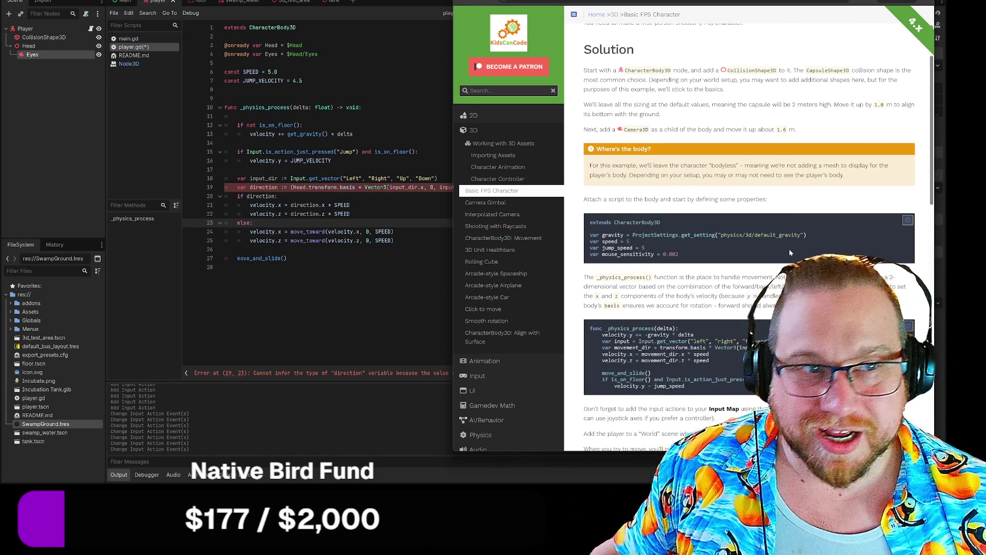
pyautogui.scroll(3, 789, 249)
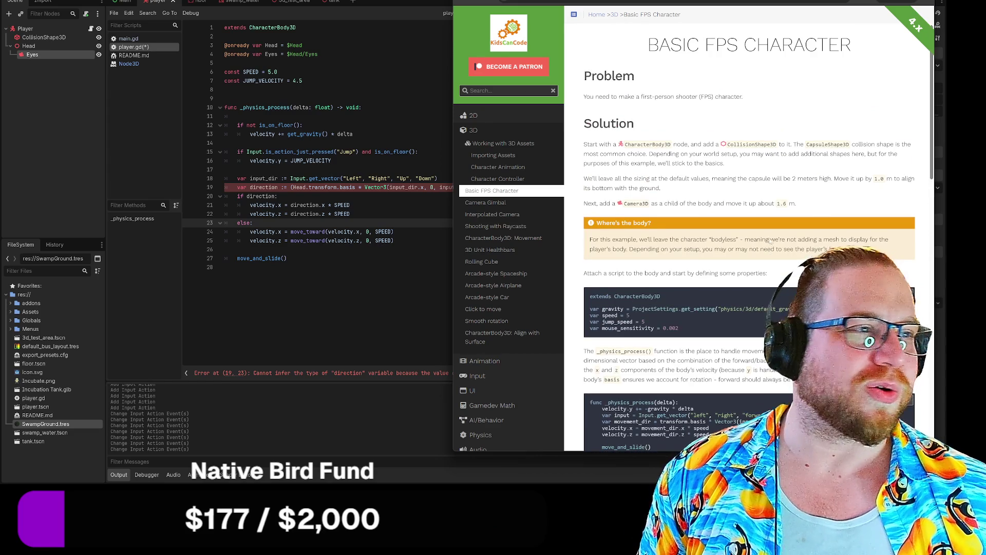
pyautogui.scroll(-6, 769, 236)
pyautogui.scroll(-3, 769, 236)
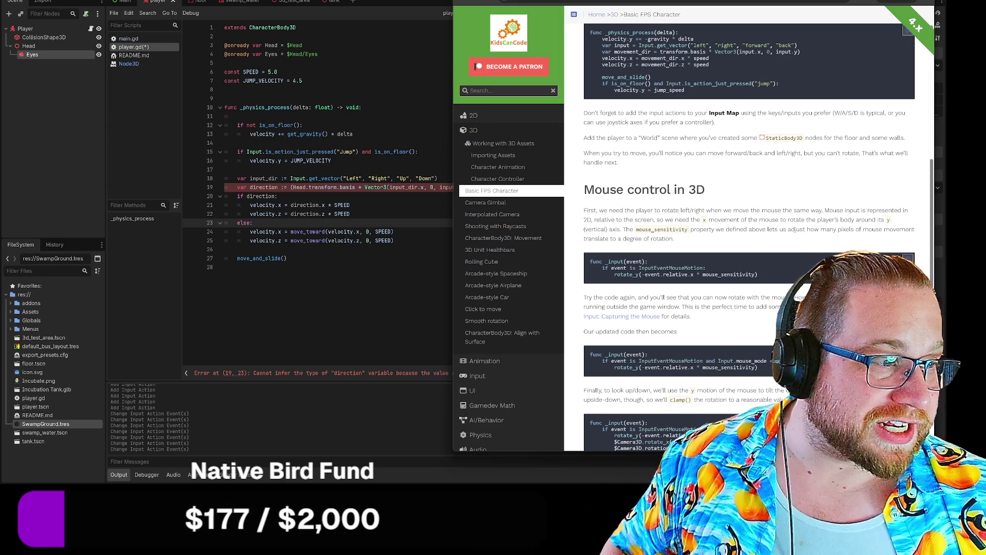
# Scroll the tutorial back to the transform.basis _physics_process code and readjust the browser width
pyautogui.scroll(-4, 922, 239)
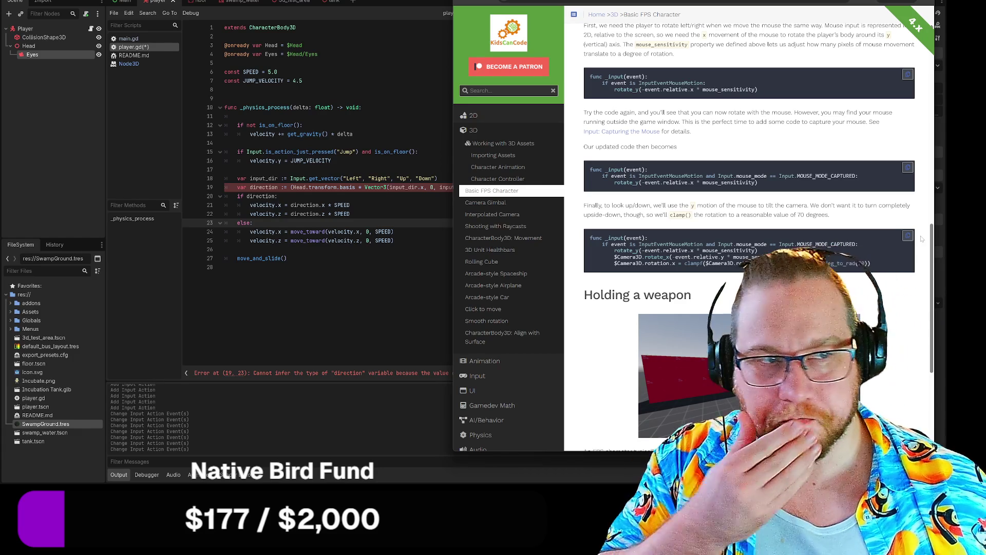
pyautogui.scroll(1, 922, 239)
pyautogui.scroll(2, 922, 239)
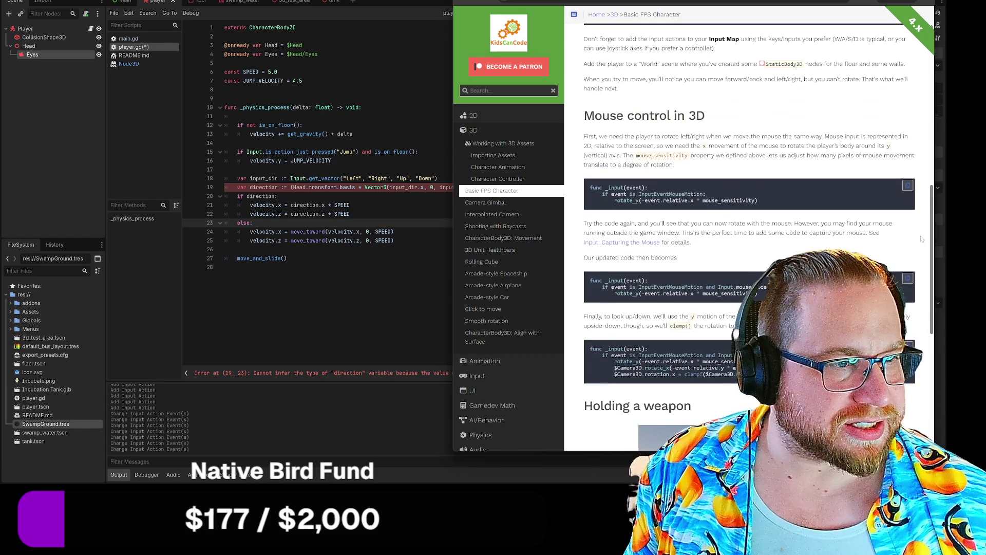
pyautogui.scroll(4, 922, 238)
pyautogui.scroll(4, 922, 239)
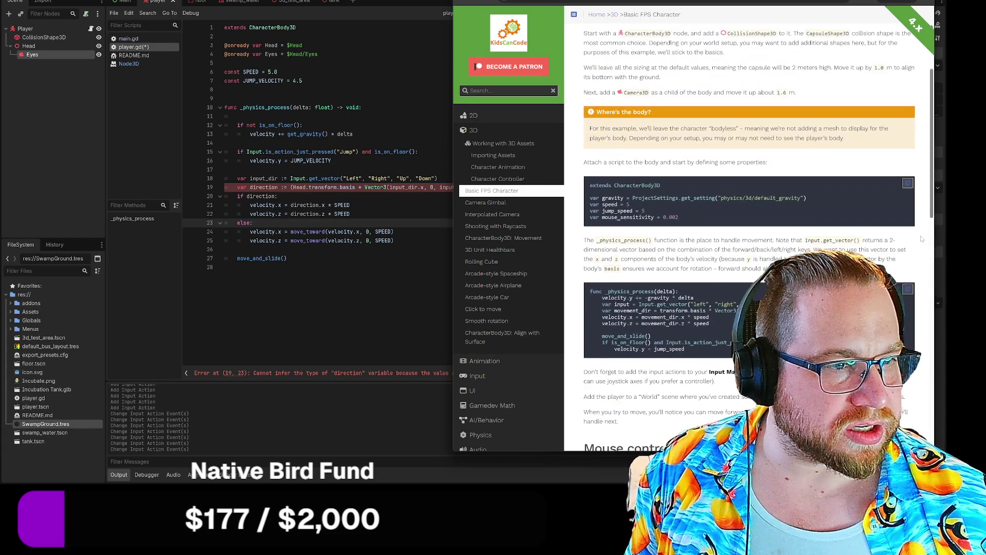
pyautogui.scroll(-4, 922, 239)
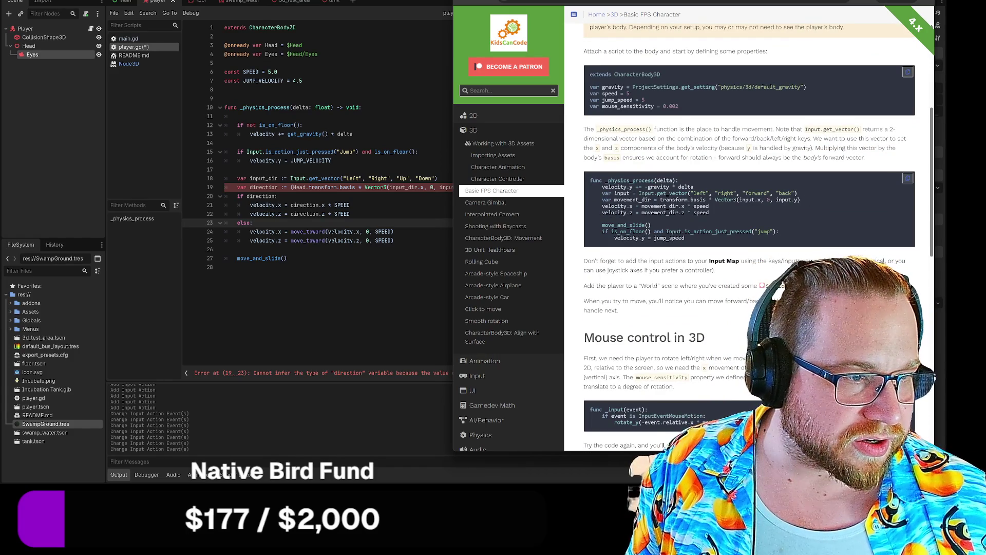
pyautogui.moveTo(451, 217)
pyautogui.mouseDown()
pyautogui.moveTo(568, 217)
pyautogui.moveTo(527, 217)
pyautogui.mouseUp()
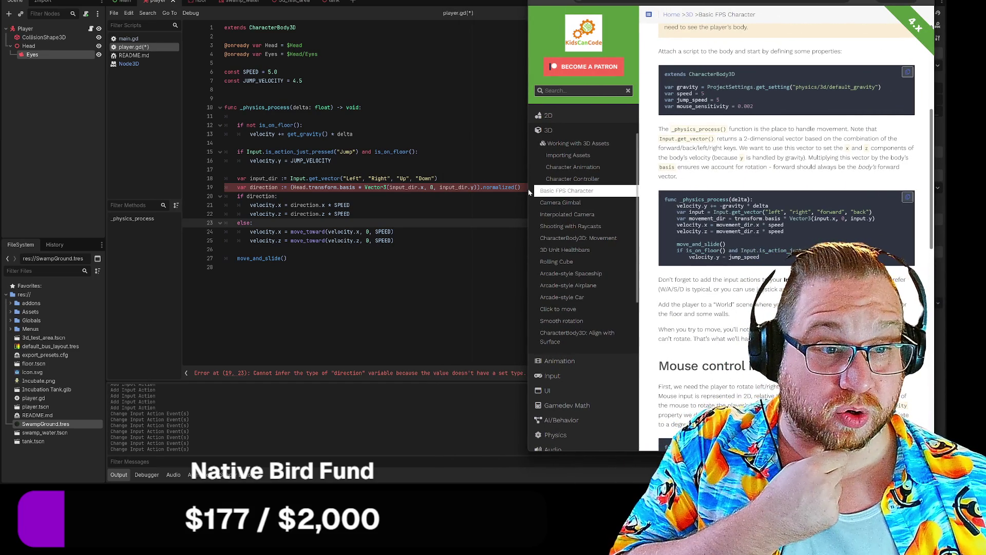
pyautogui.moveTo(527, 188); pyautogui.dragTo(456, 188)
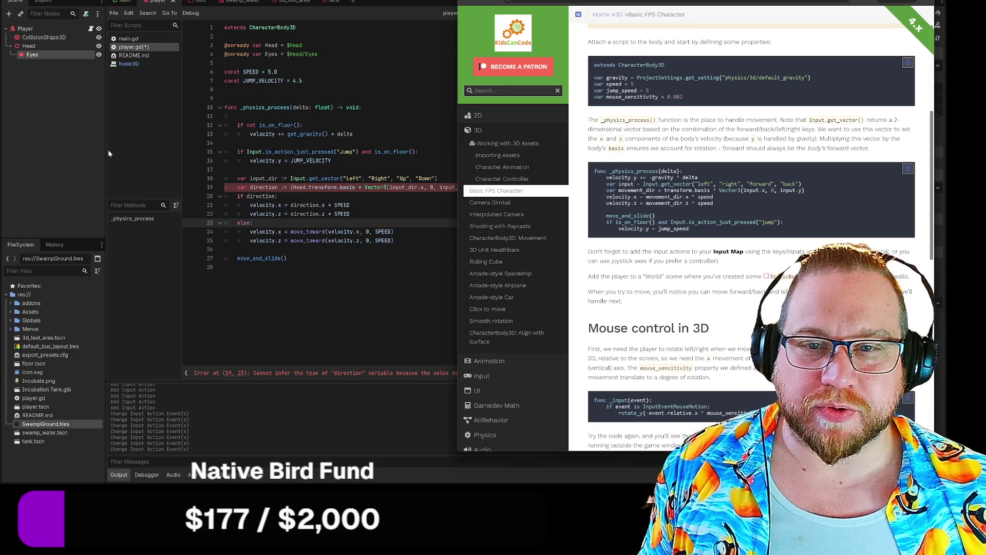
# Delete 'Head.' on line 19 so the direction uses transform.basis, clearing the type error
pyautogui.moveTo(105, 148); pyautogui.dragTo(85, 148)
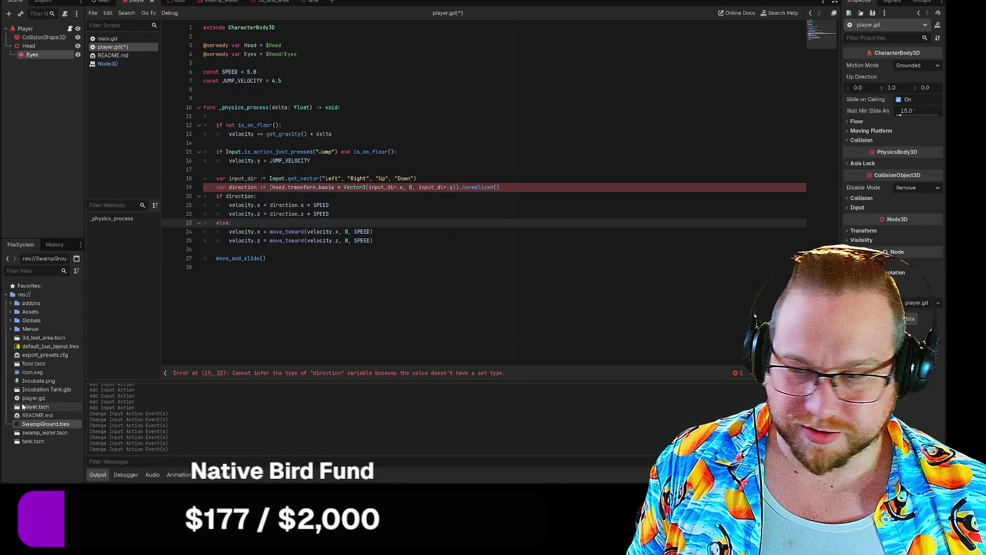
pyautogui.hotkey('alt', 'Tab')
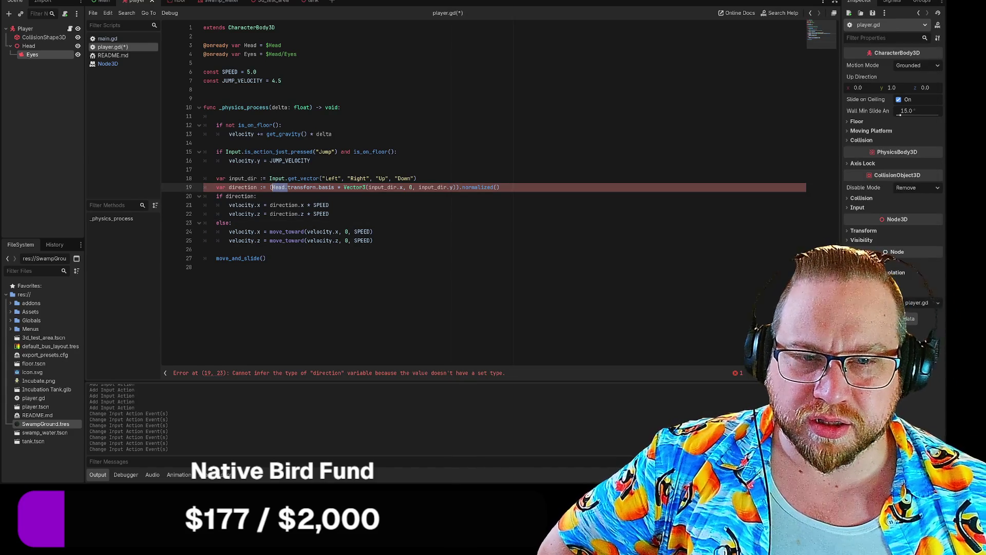
pyautogui.press('BackSpace')
pyautogui.press('BackSpace')
pyautogui.press('BackSpace')
pyautogui.click(282, 196)
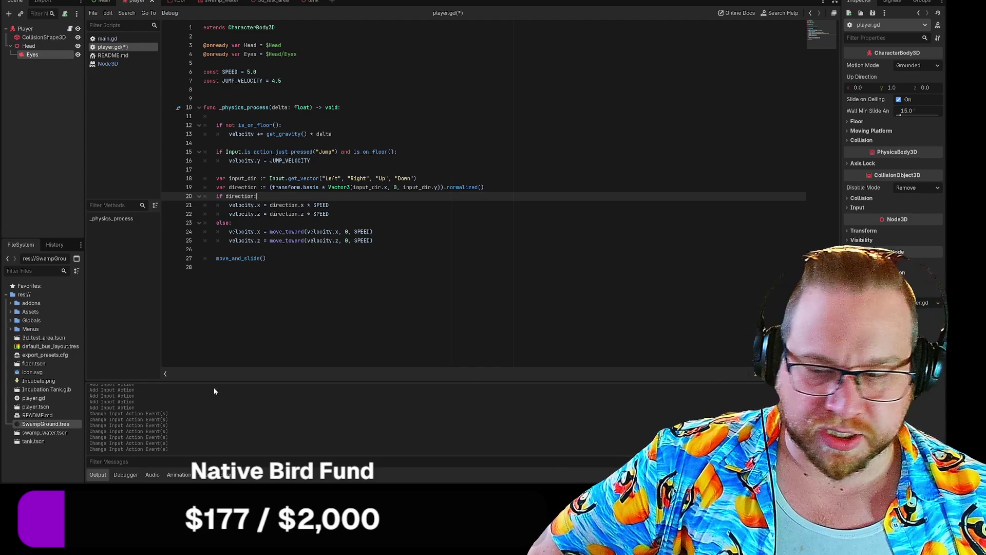
pyautogui.hotkey('alt', 'Tab')
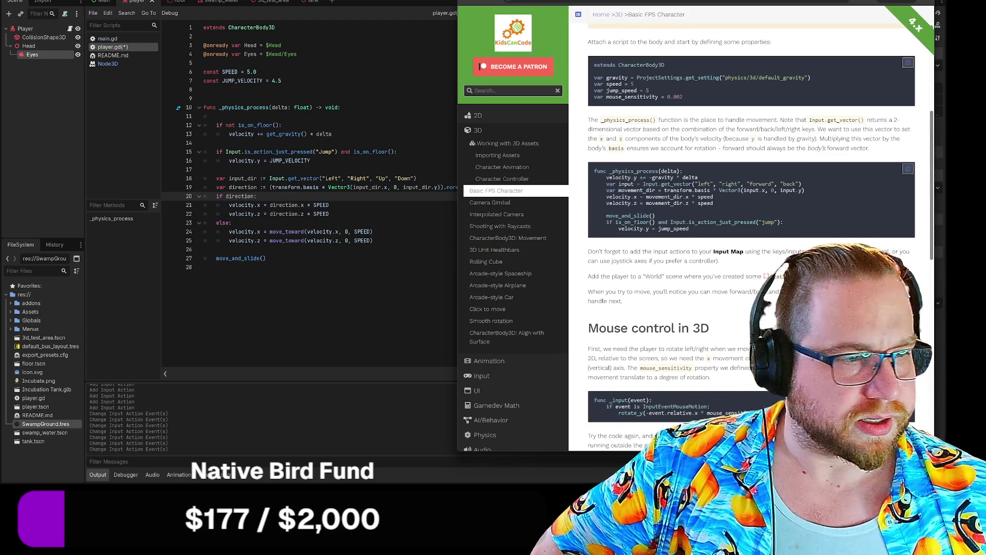
# Scroll to Mouse control in 3D and highlight the rotate_y line in the first code block
pyautogui.scroll(-5, 750, 232)
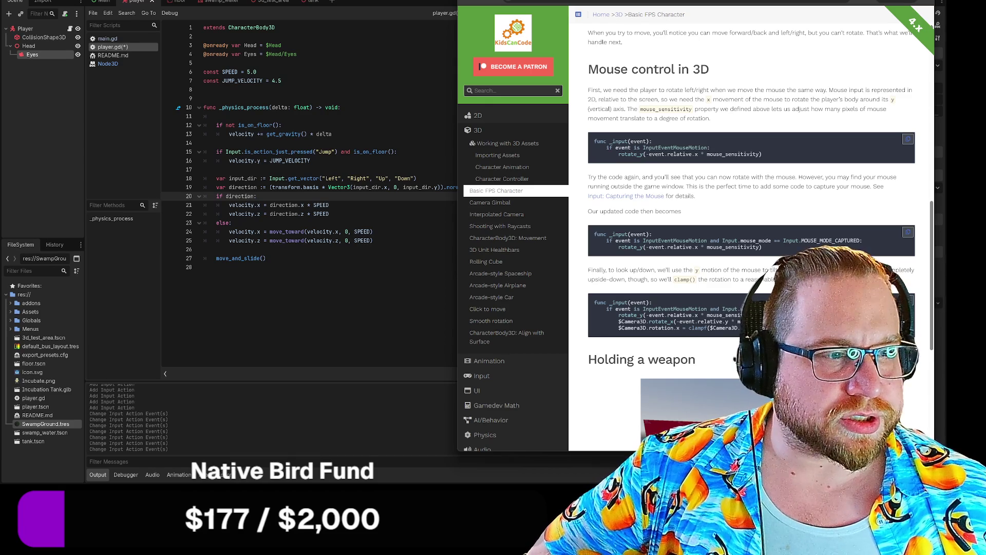
pyautogui.moveTo(619, 154); pyautogui.dragTo(783, 158)
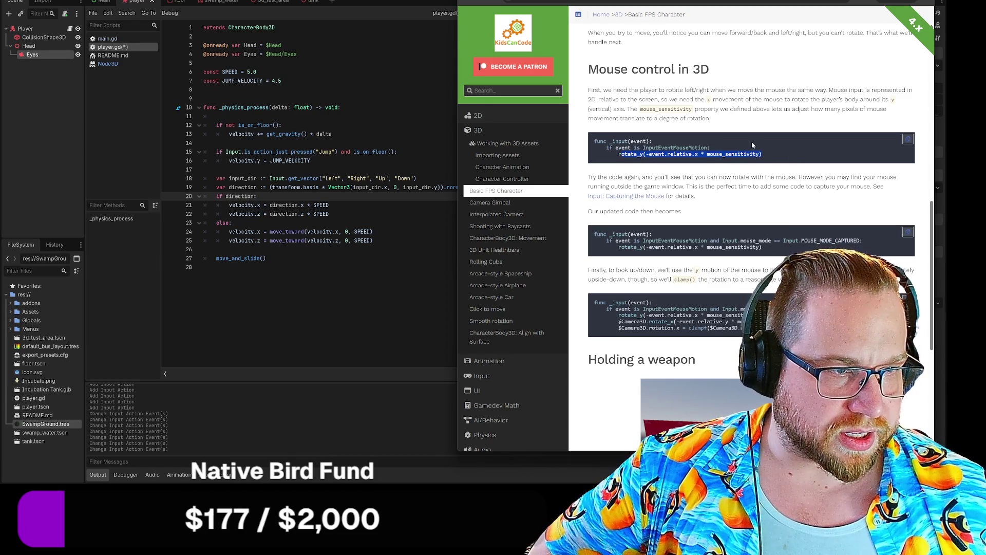
pyautogui.click(830, 159)
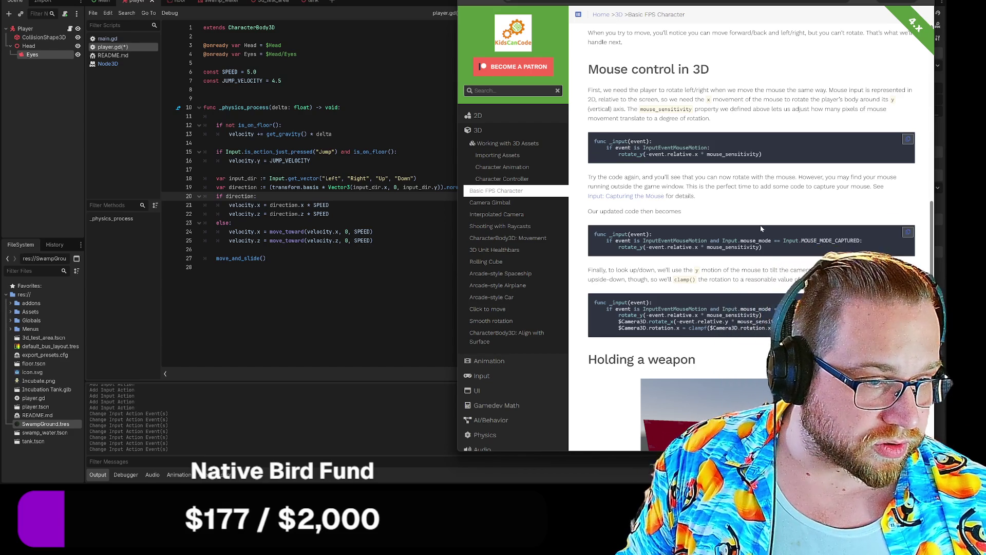
# Review the mouse code clamping camera tilt to 70 degrees, then move the tutorial window left
pyautogui.scroll(-3, 761, 229)
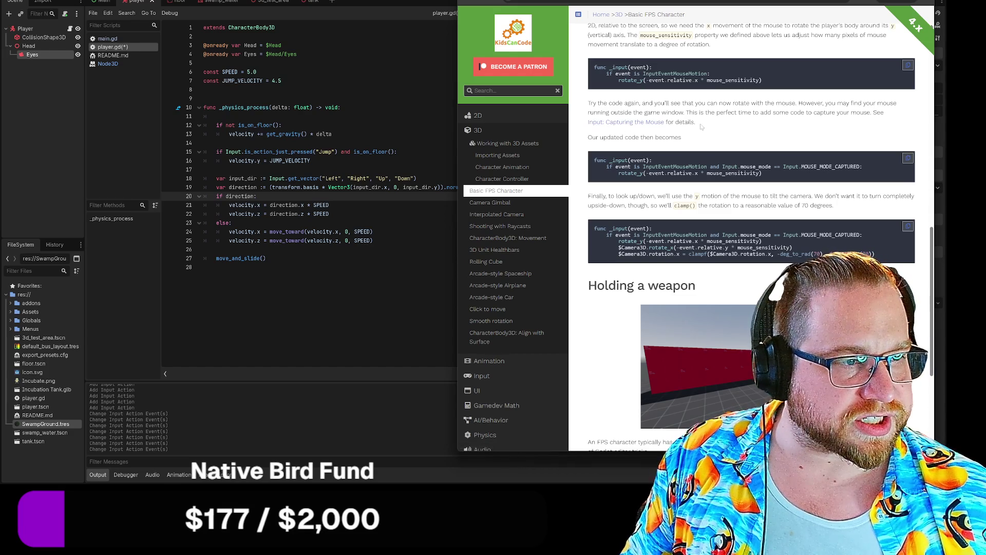
pyautogui.scroll(7, 699, 123)
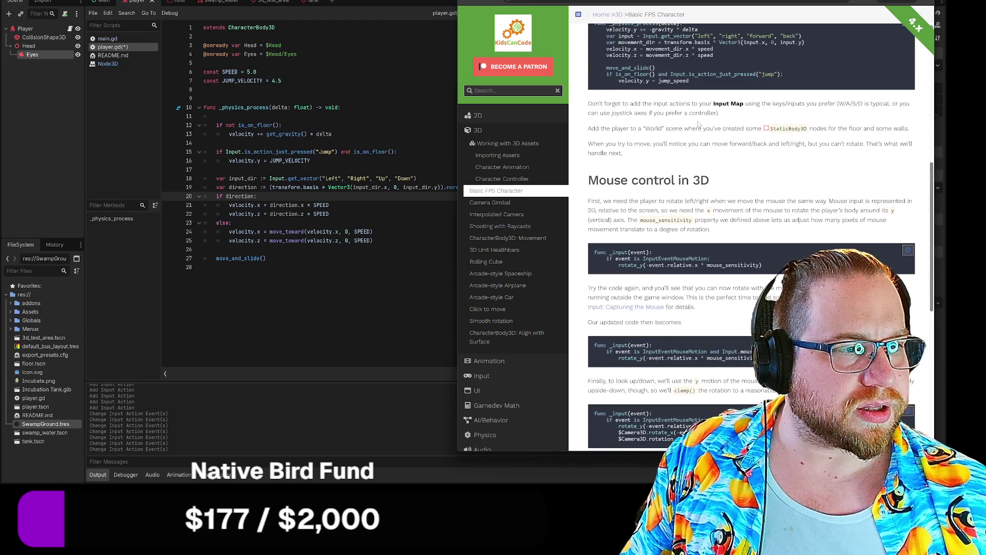
pyautogui.scroll(2, 525, 234)
pyautogui.scroll(-10, 525, 234)
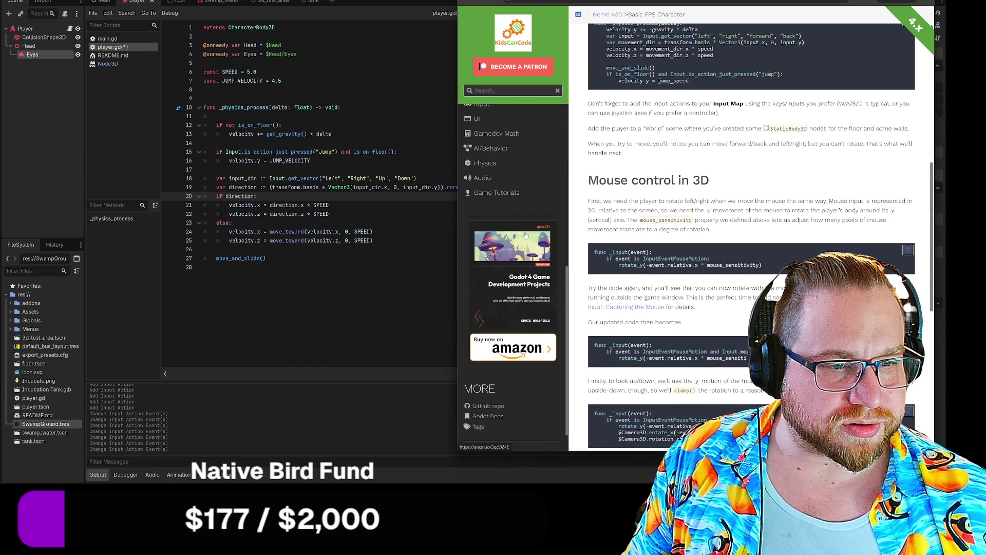
pyautogui.scroll(10, 525, 235)
pyautogui.scroll(-8, 861, 213)
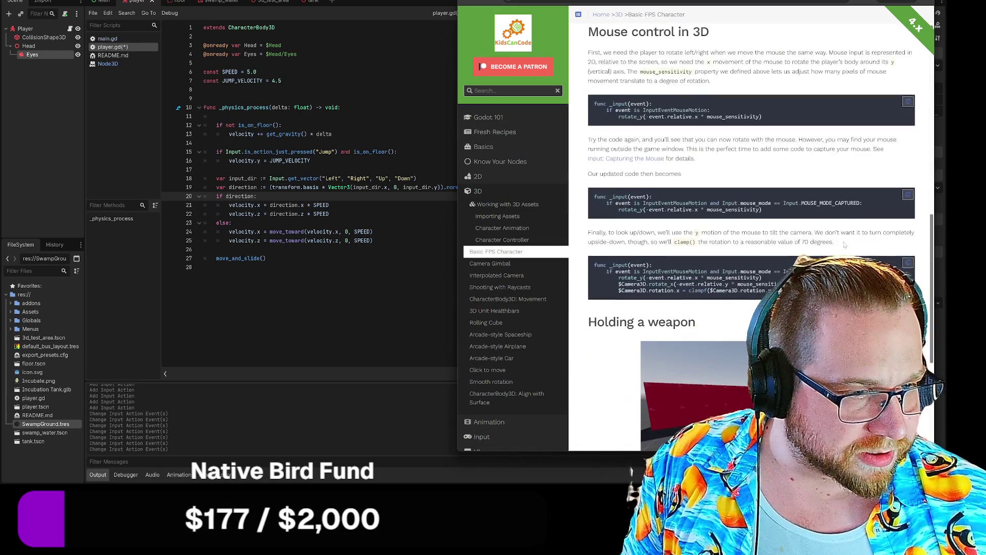
pyautogui.scroll(-2, 861, 214)
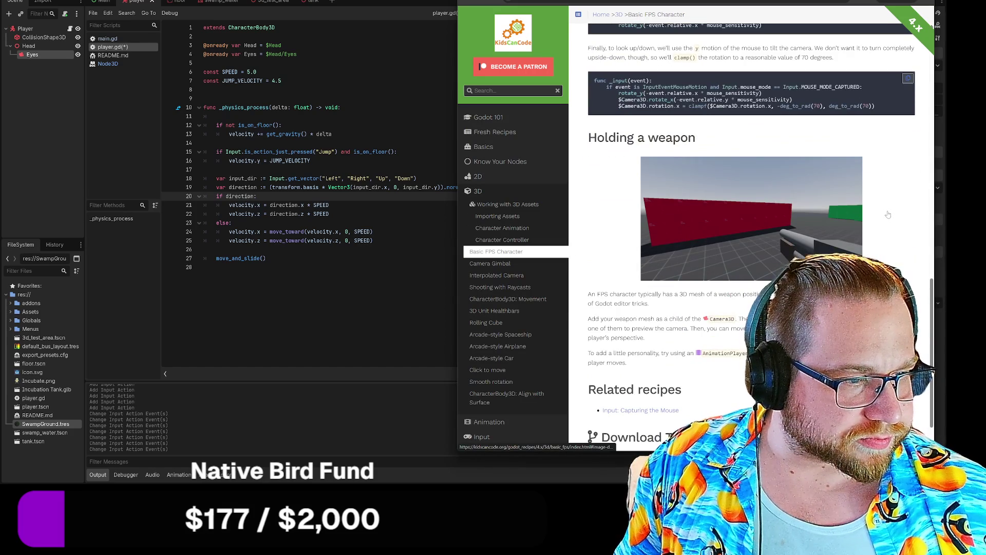
pyautogui.scroll(-1, 888, 214)
pyautogui.scroll(4, 889, 213)
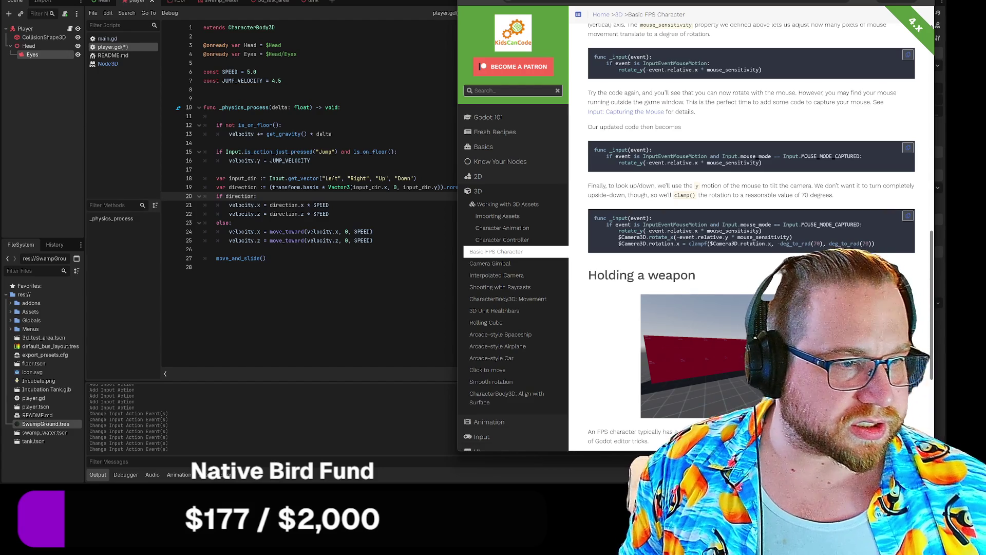
pyautogui.scroll(2, 725, 149)
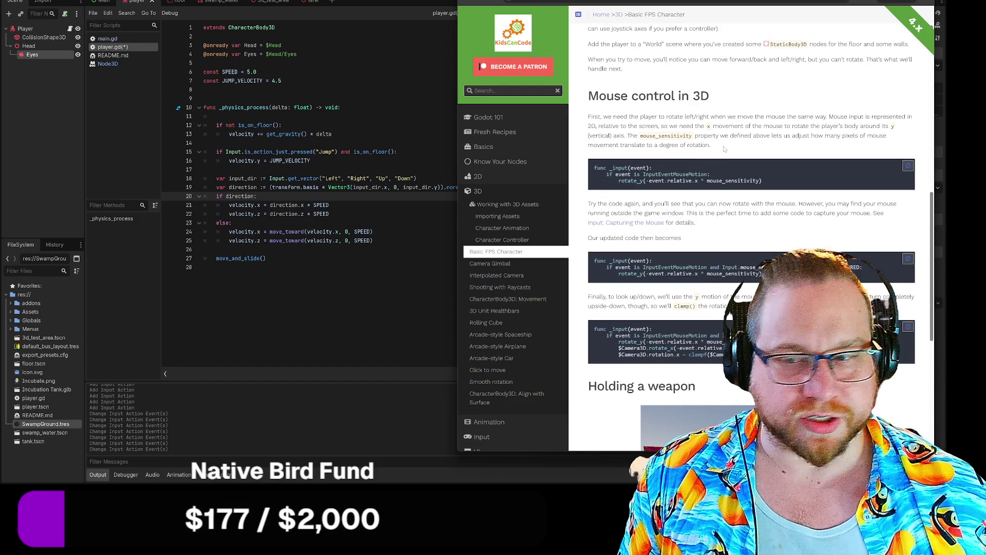
pyautogui.moveTo(694, 2); pyautogui.dragTo(249, 2)
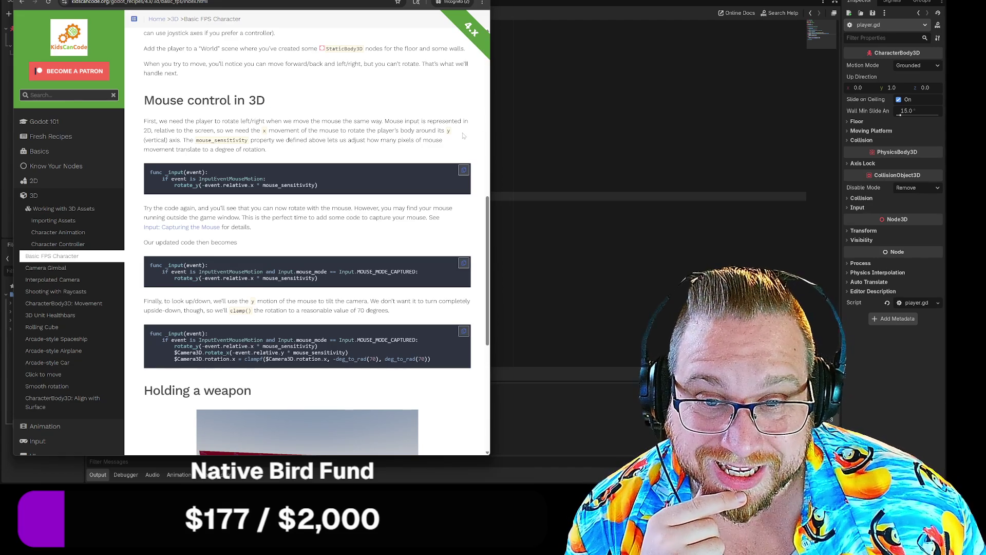
# Scroll back up and highlight the first two Solution paragraphs of the tutorial
pyautogui.scroll(-2, 463, 135)
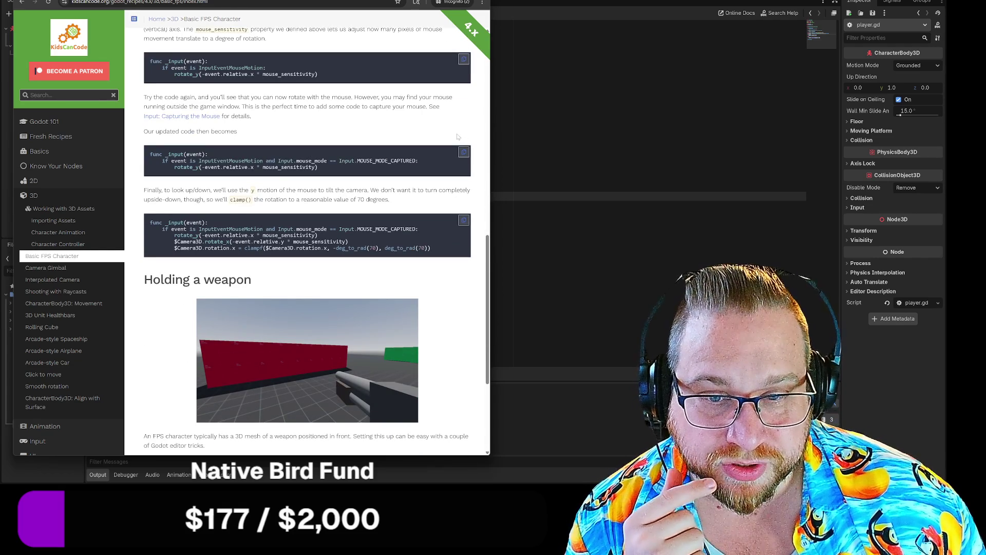
pyautogui.scroll(3, 457, 134)
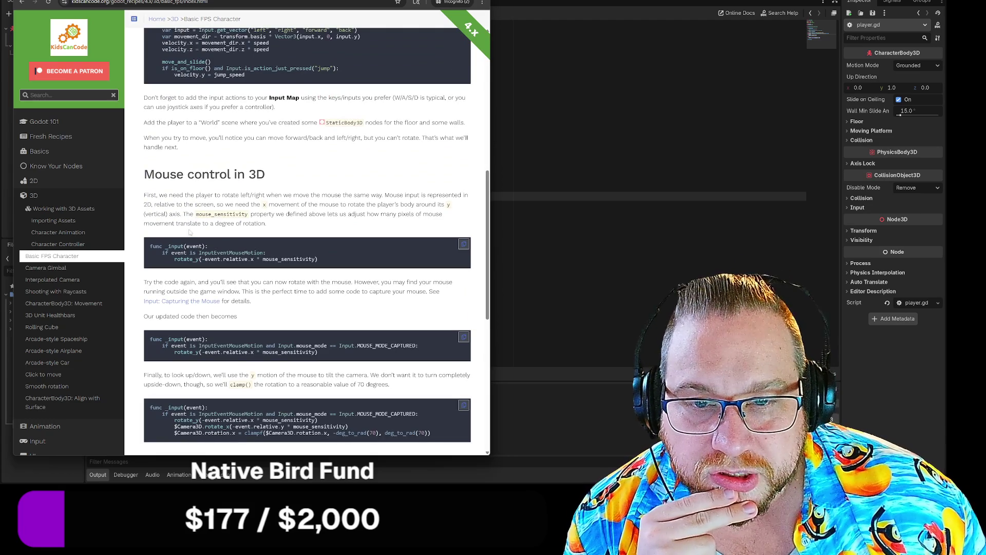
pyautogui.scroll(5, 311, 339)
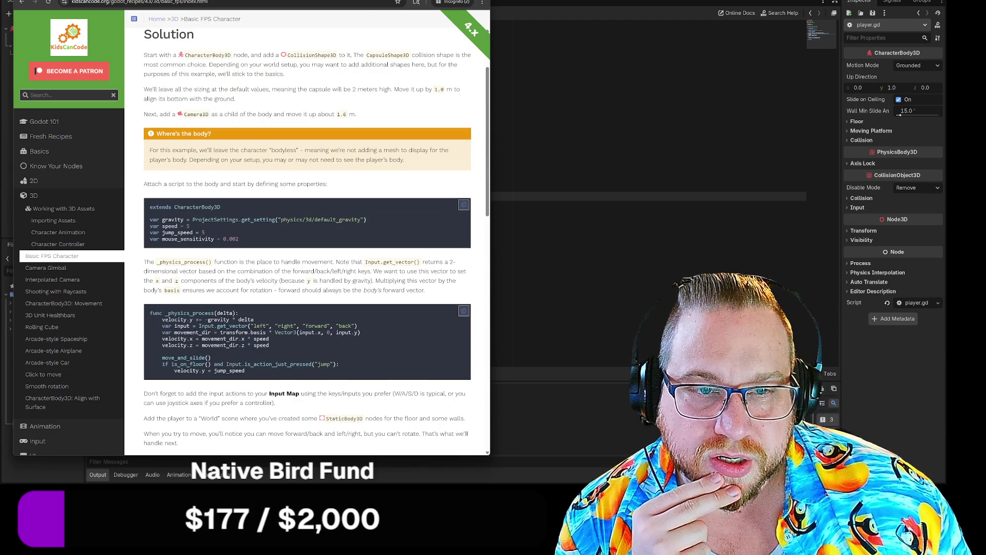
pyautogui.scroll(1, 317, 242)
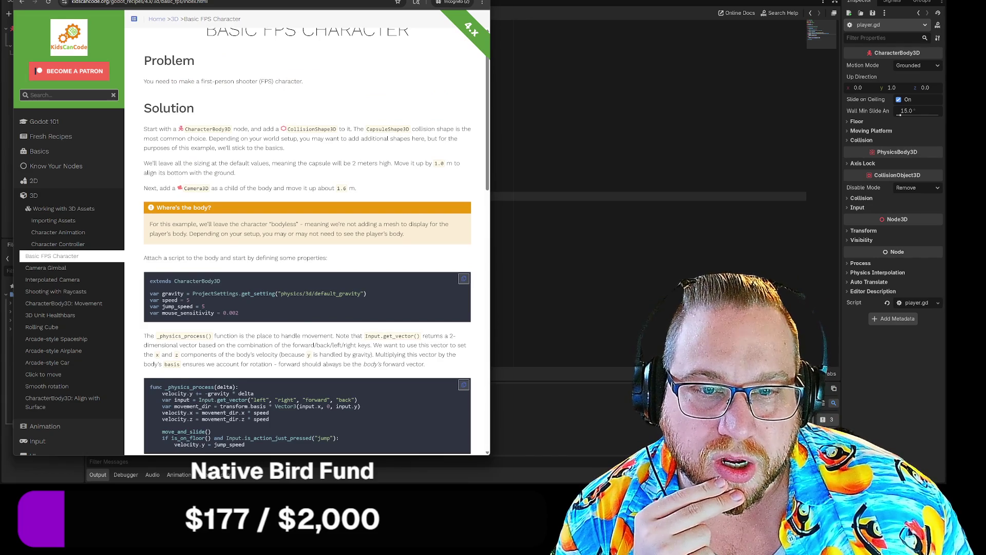
pyautogui.moveTo(150, 129)
pyautogui.mouseDown()
pyautogui.moveTo(438, 129)
pyautogui.moveTo(447, 178)
pyautogui.mouseUp()
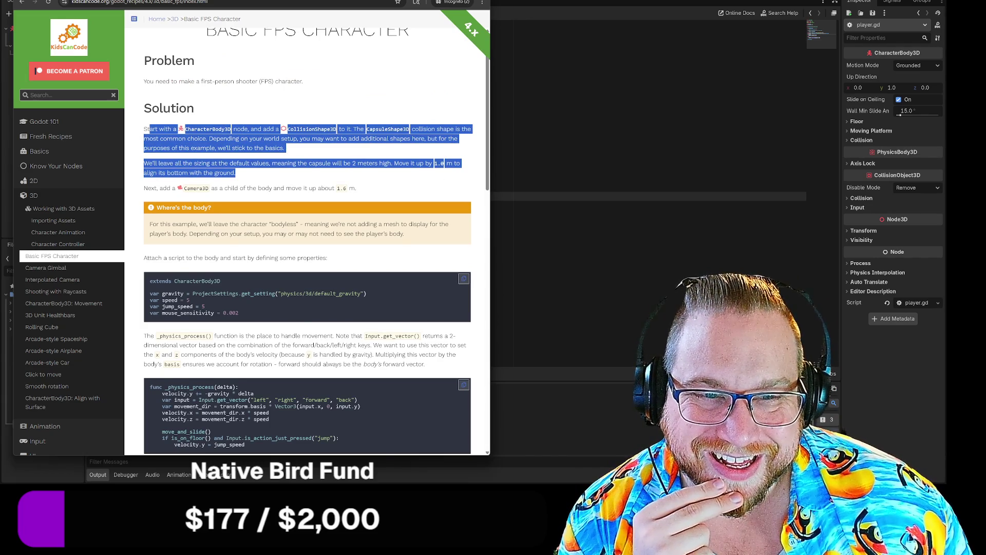
pyautogui.click(359, 192)
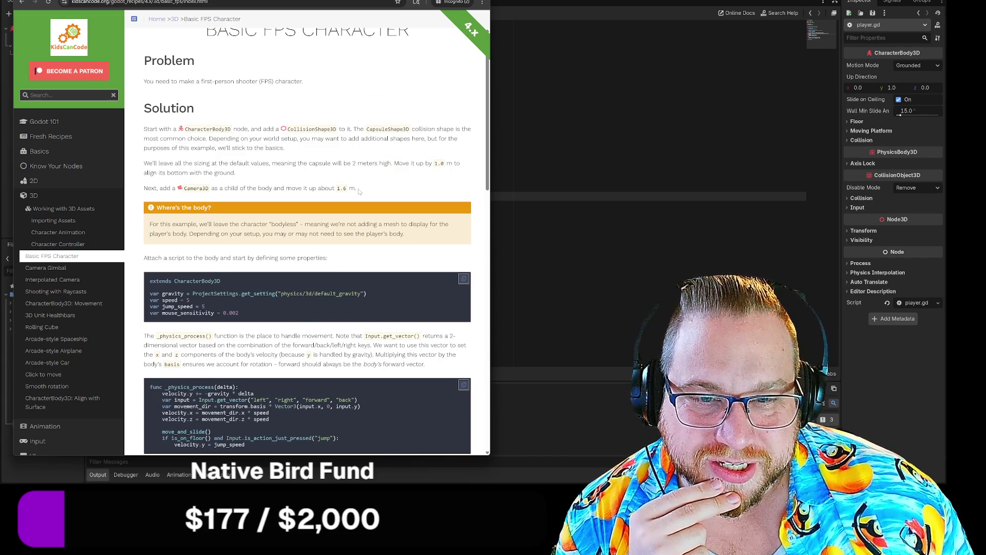
# Read through the Mouse control section, then Alt-Tab back to Godot's player.gd
pyautogui.scroll(-4, 359, 192)
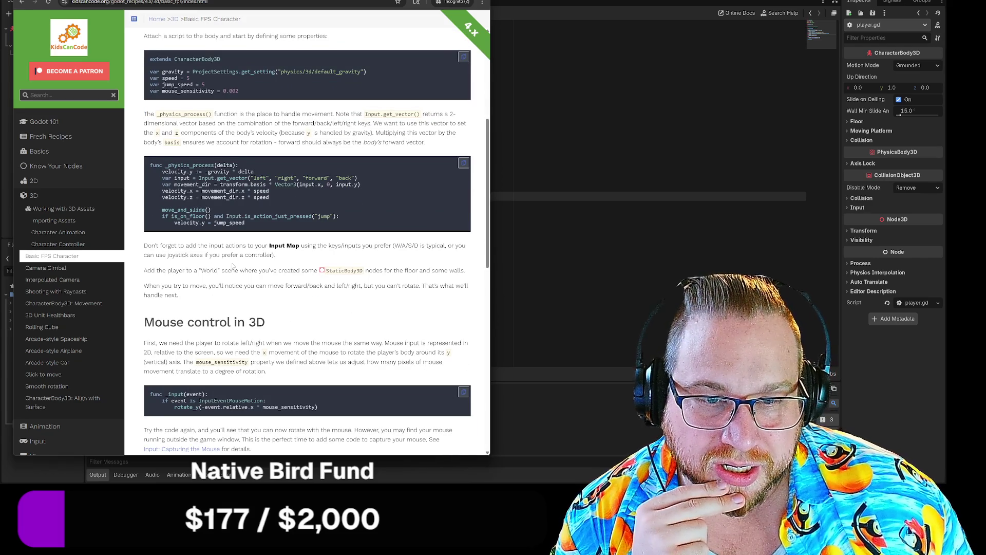
pyautogui.moveTo(168, 286); pyautogui.dragTo(418, 285)
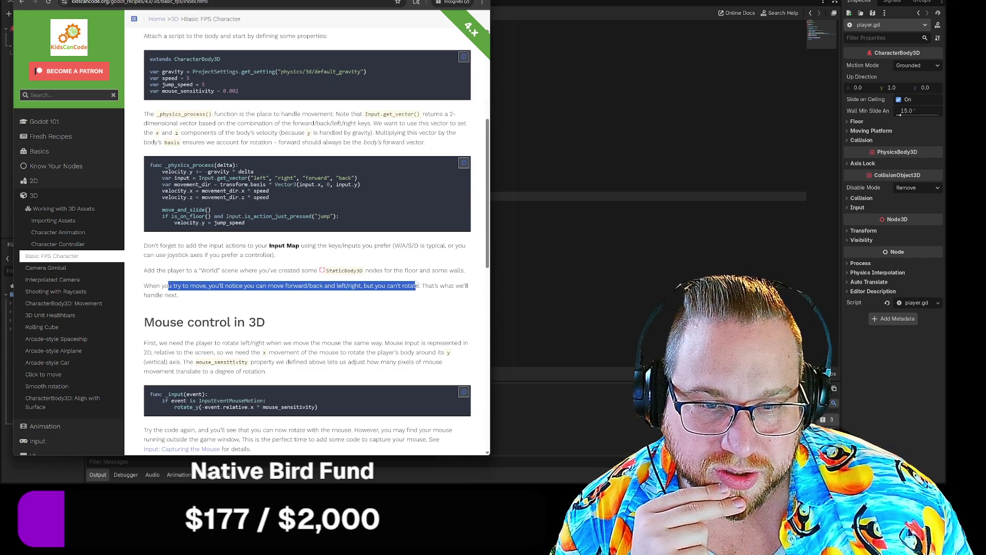
pyautogui.scroll(-1, 418, 285)
pyautogui.scroll(-2, 300, 274)
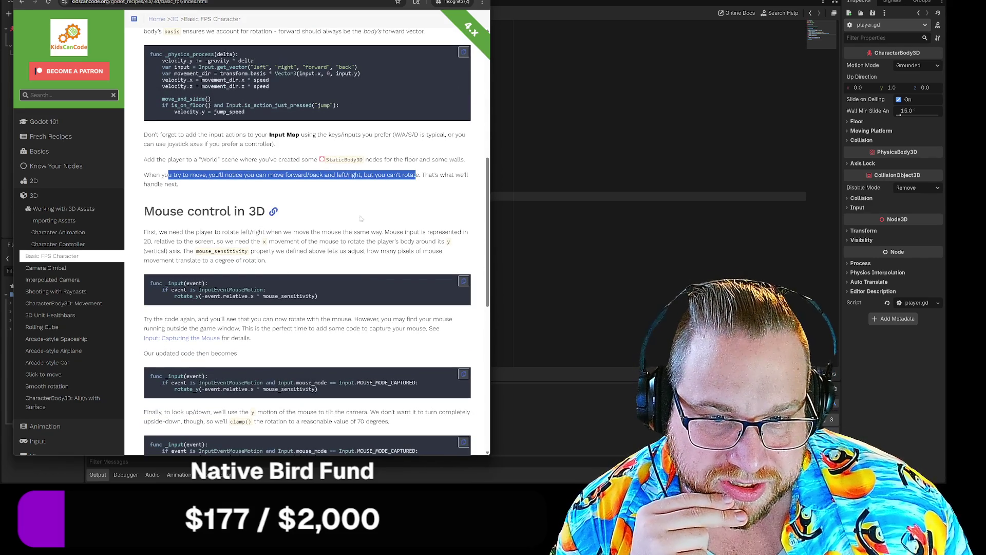
pyautogui.scroll(-4, 369, 204)
pyautogui.scroll(2, 369, 205)
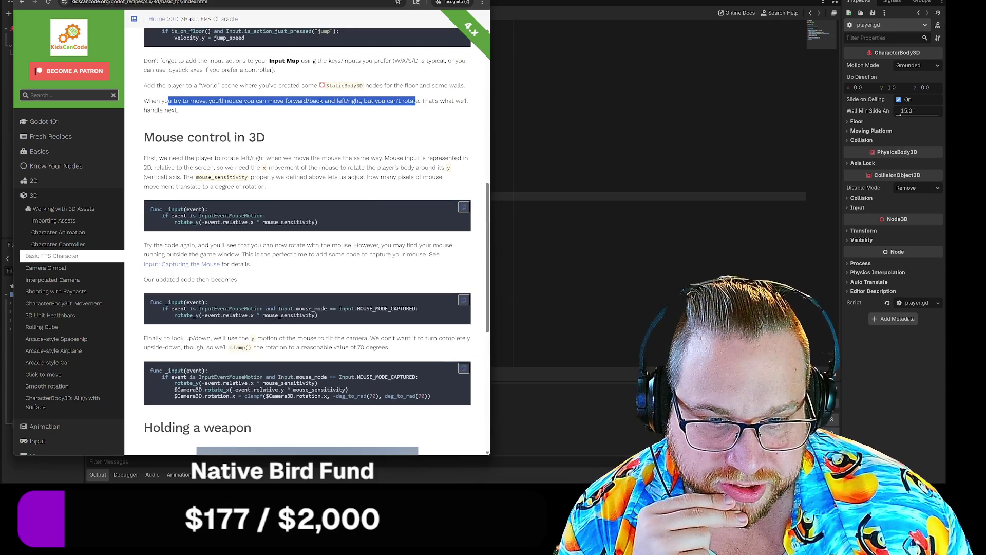
pyautogui.scroll(-2, 307, 242)
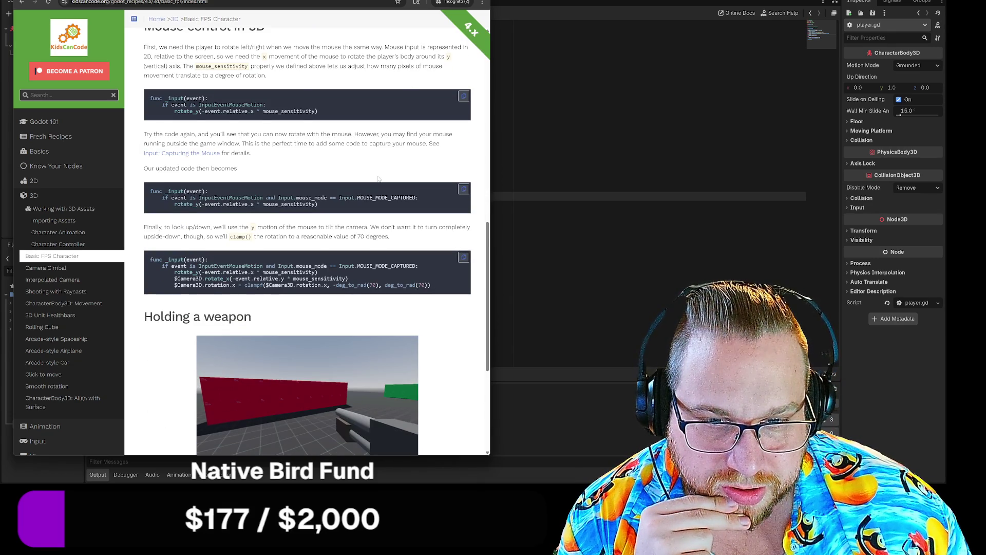
pyautogui.scroll(10, 378, 179)
pyautogui.scroll(-4, 347, 263)
pyautogui.click(388, 259)
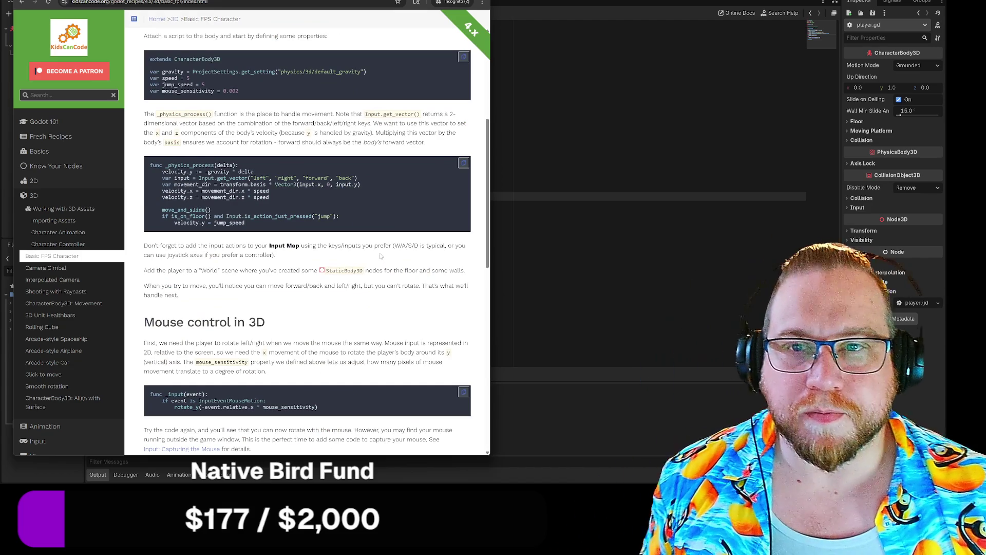
pyautogui.hotkey('alt', 'Tab')
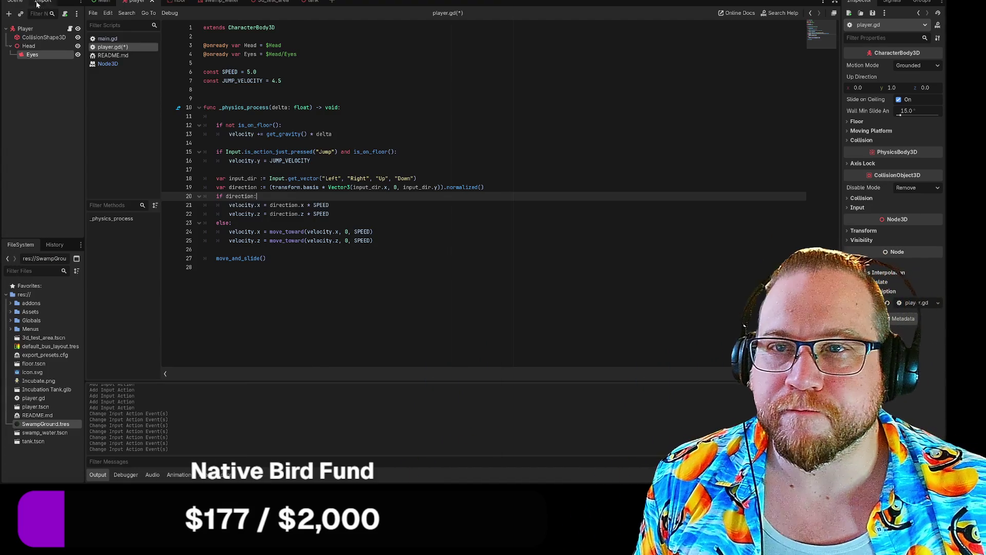
# Quit to the Project List, answer the save prompt, and open the other project showing doorbutusable.gd
pyautogui.click(15, 1)
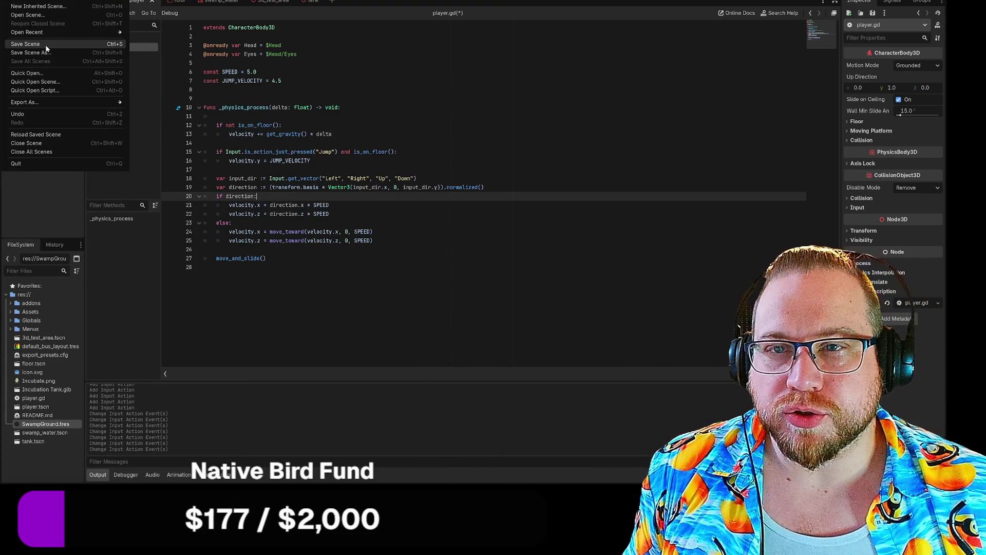
pyautogui.moveTo(39, 1)
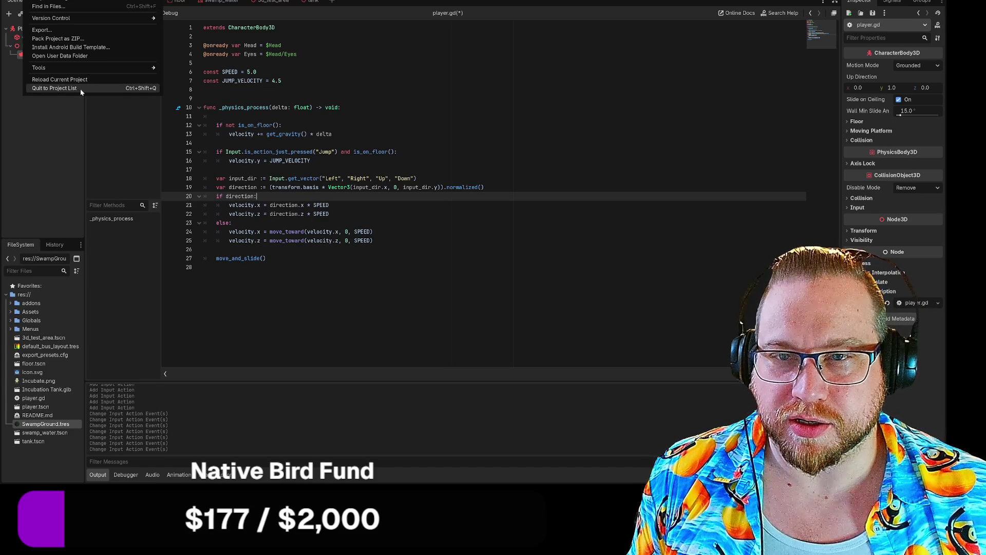
pyautogui.click(32, 180)
pyautogui.click(39, 1)
pyautogui.click(61, 88)
pyautogui.click(424, 242)
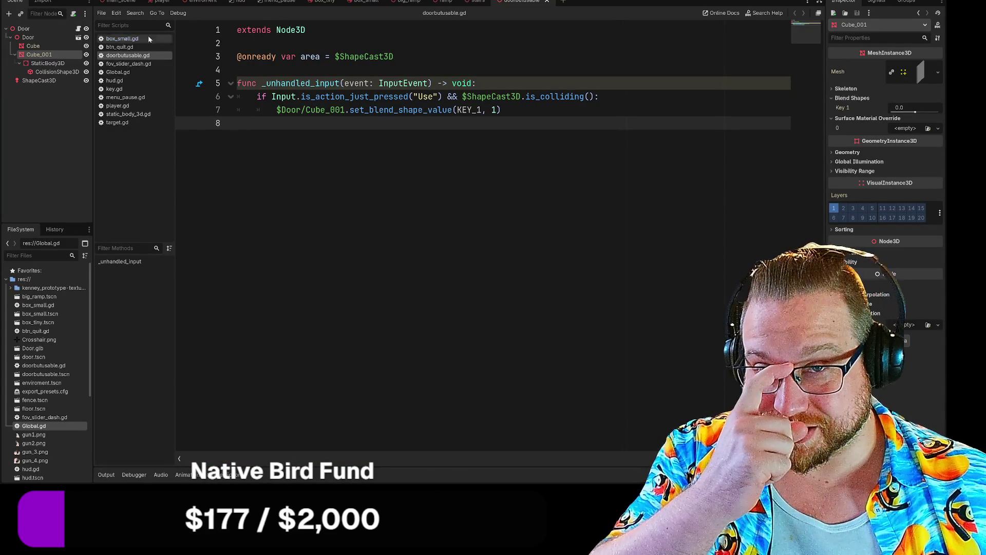
pyautogui.click(163, 1)
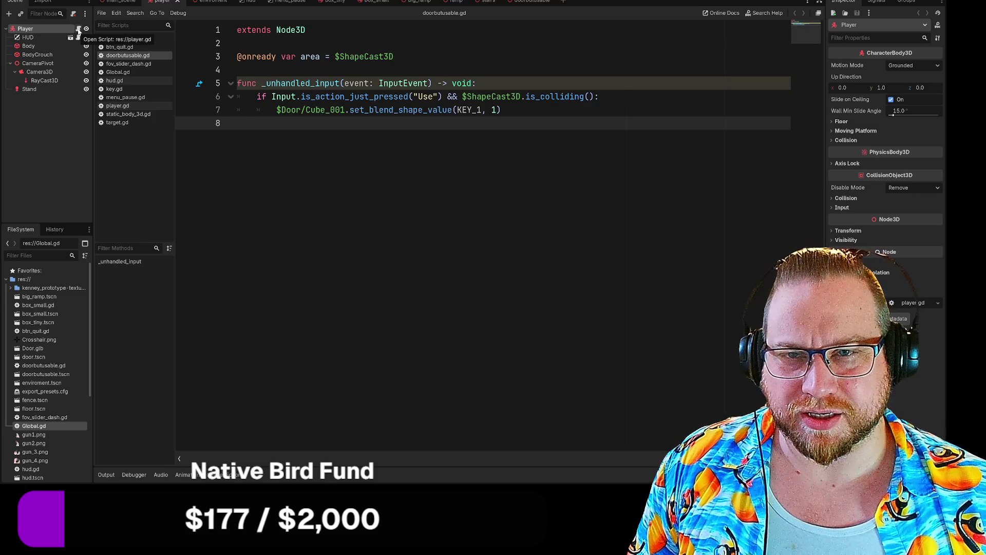
# Open the Player node's player.gd script from its script icon
pyautogui.click(78, 31)
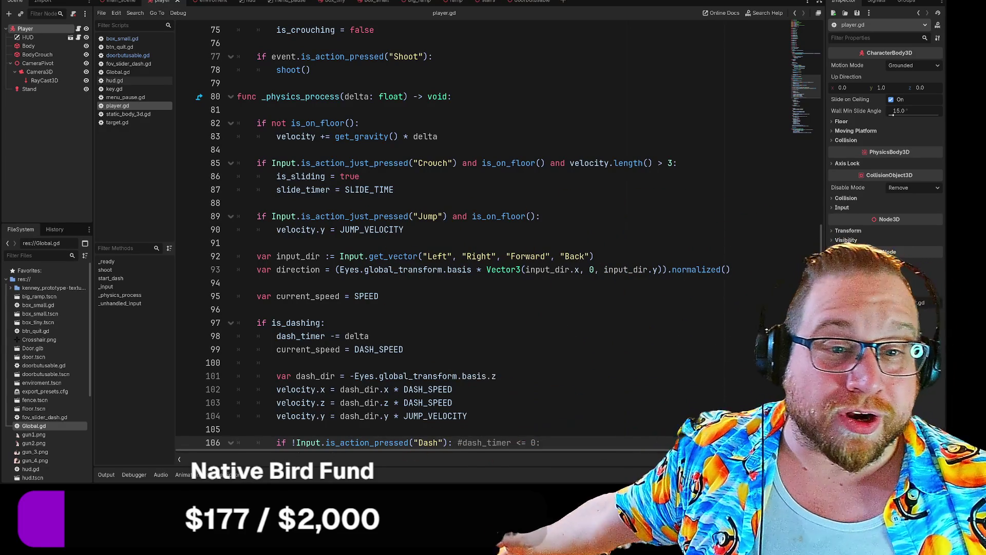
pyautogui.scroll(-1, 462, 237)
pyautogui.scroll(6, 462, 236)
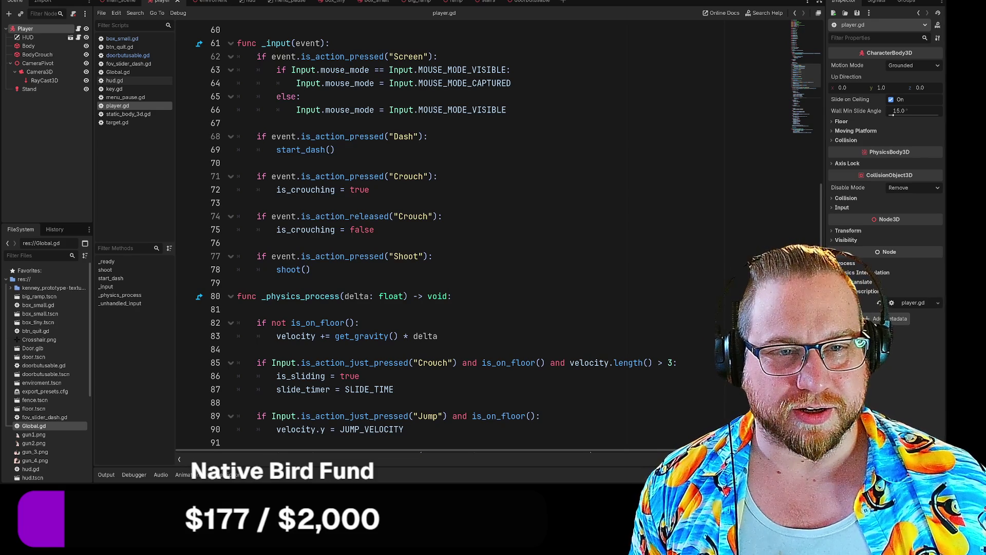
pyautogui.scroll(9, 509, 234)
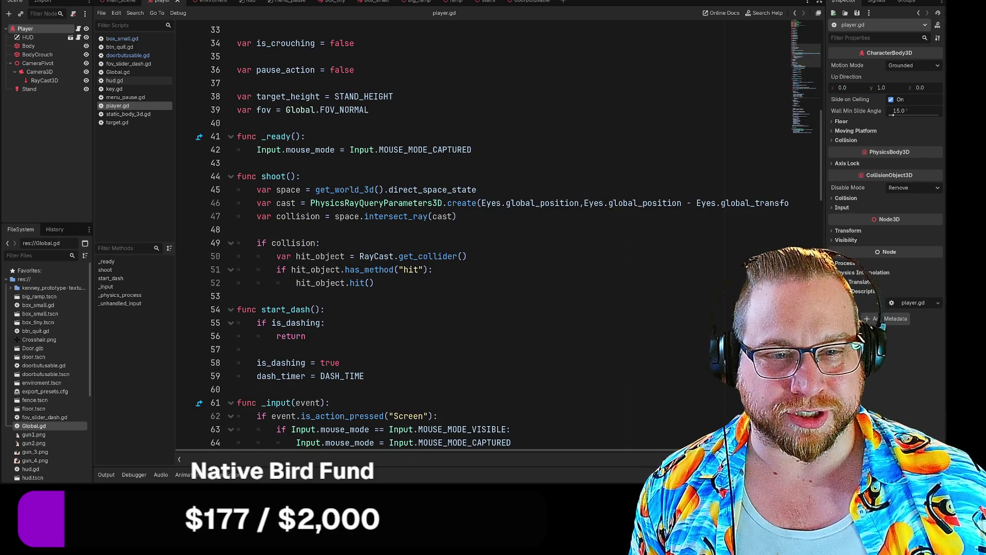
pyautogui.scroll(7, 492, 237)
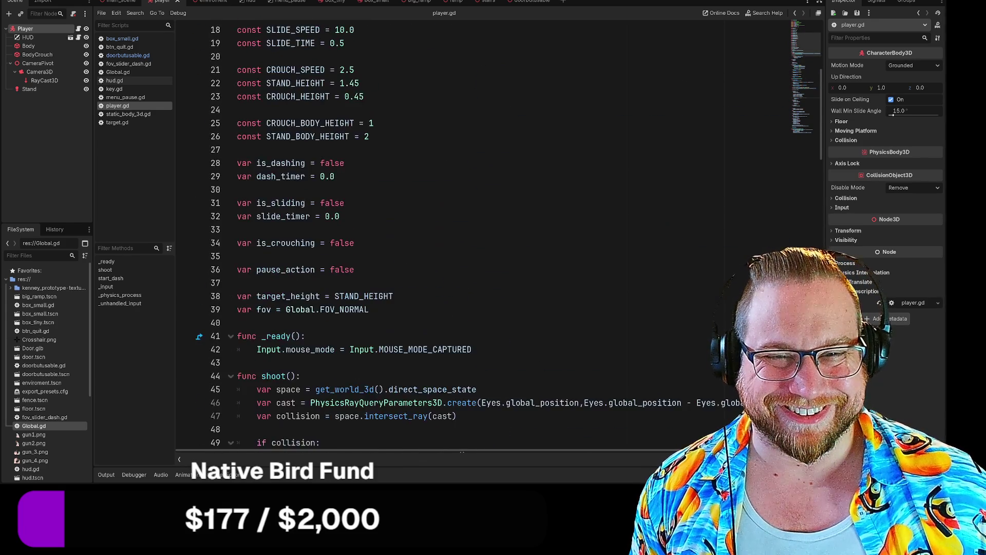
pyautogui.scroll(-6, 493, 237)
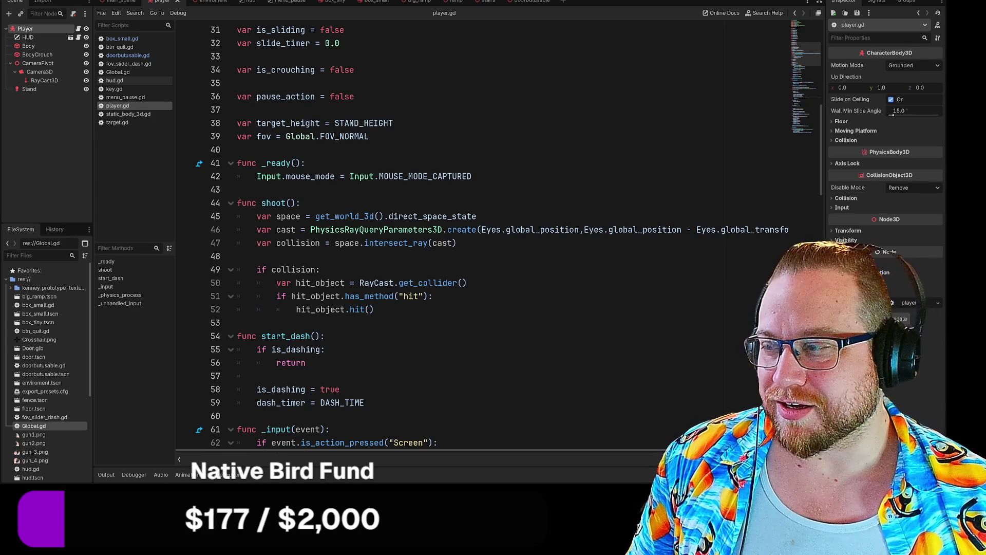
pyautogui.scroll(2, 456, 235)
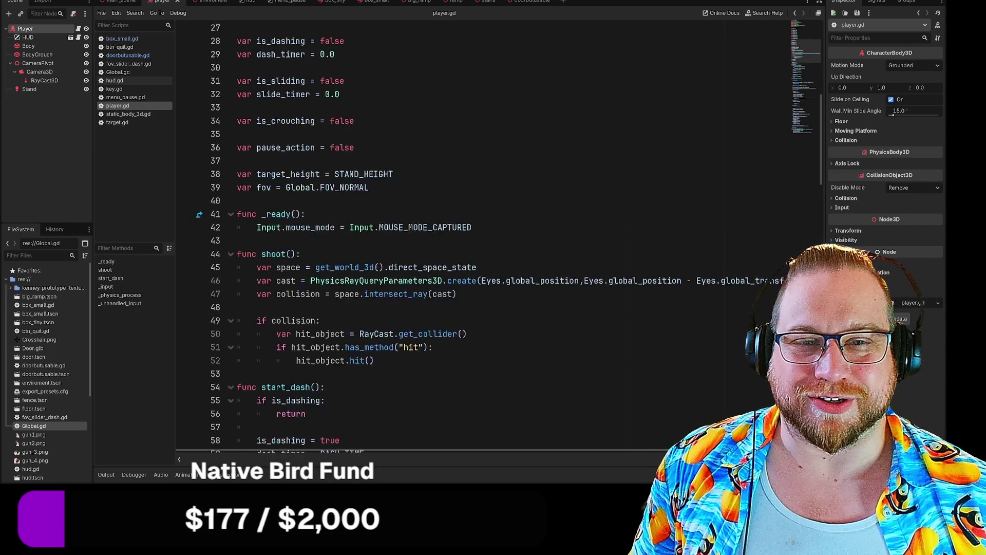
pyautogui.scroll(-1, 455, 235)
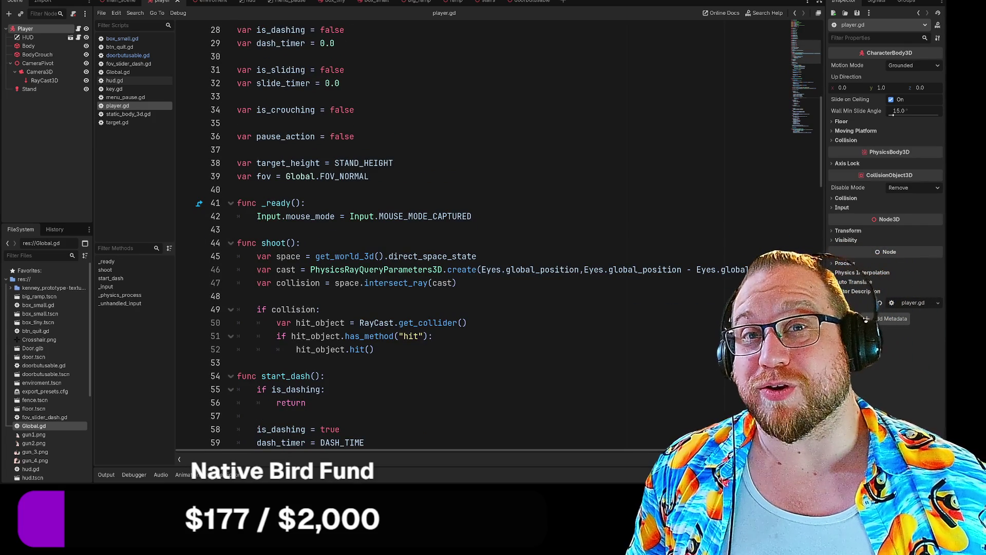
pyautogui.scroll(-3, 455, 235)
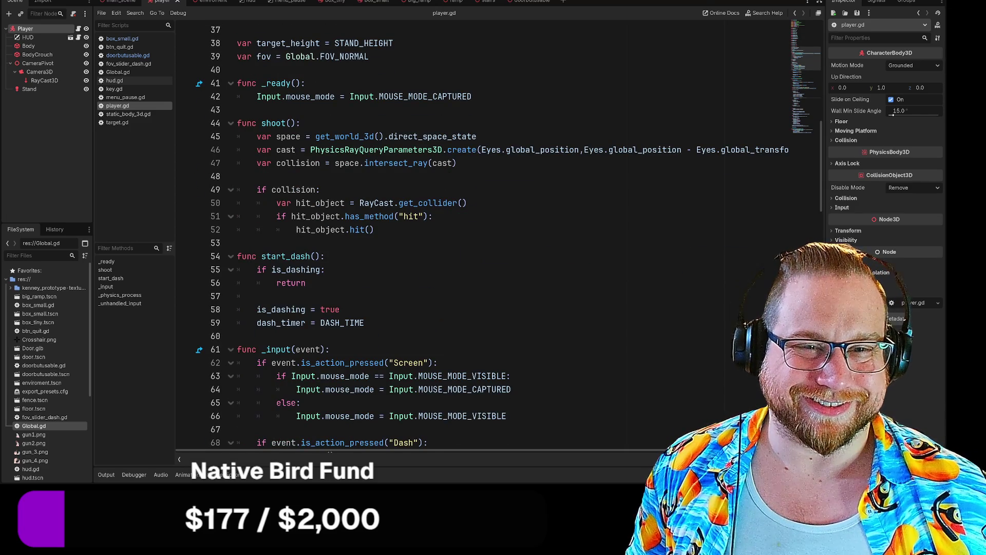
pyautogui.scroll(-2, 492, 234)
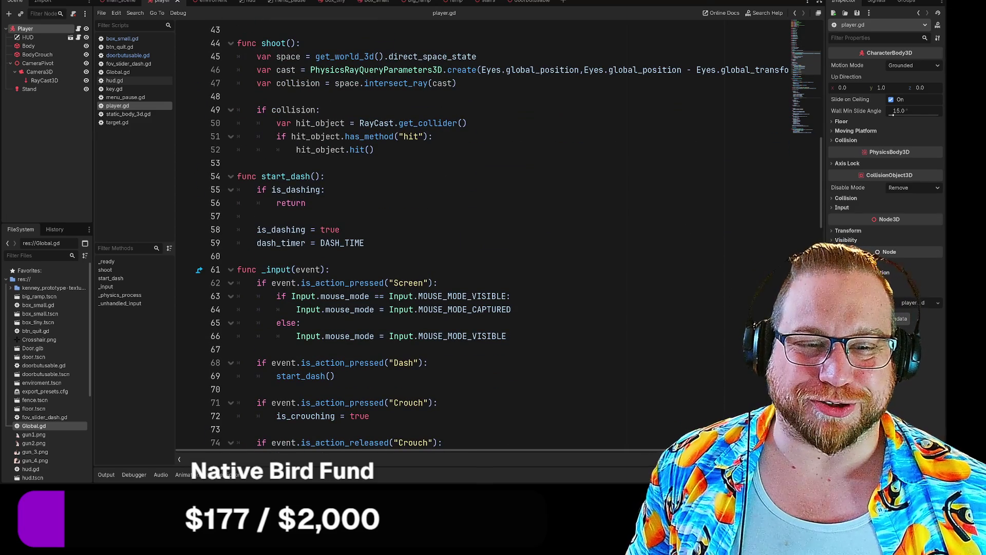
pyautogui.scroll(-9, 508, 238)
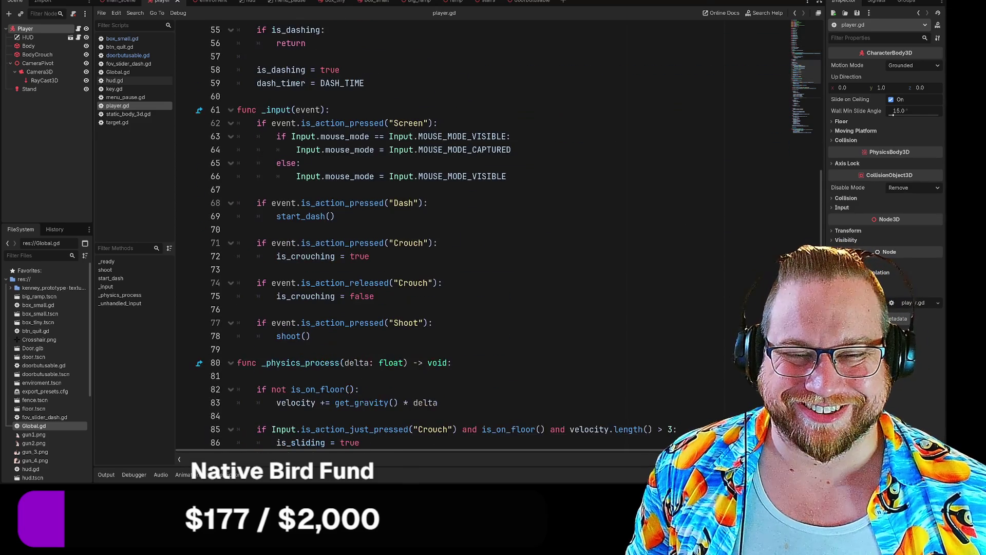
pyautogui.scroll(-18, 434, 236)
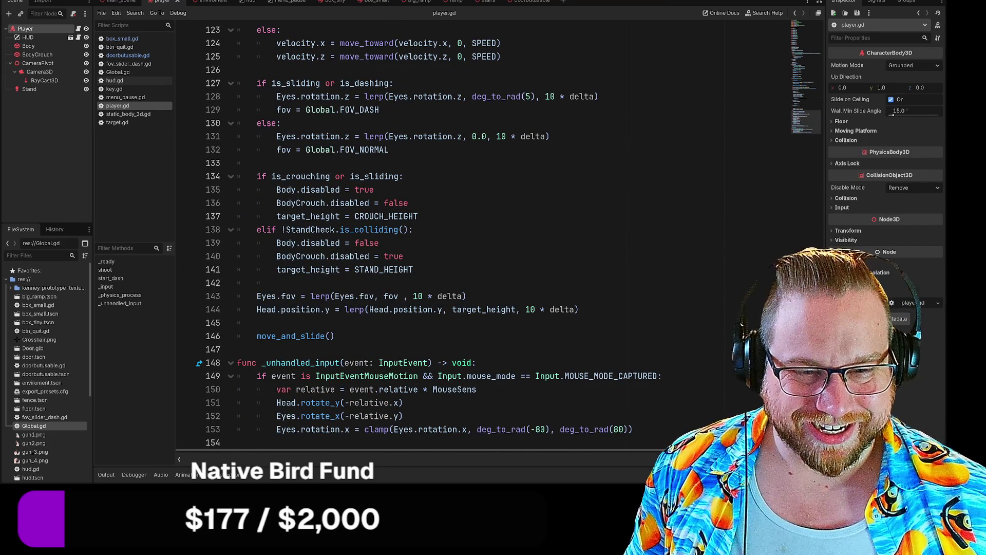
pyautogui.scroll(4, 509, 234)
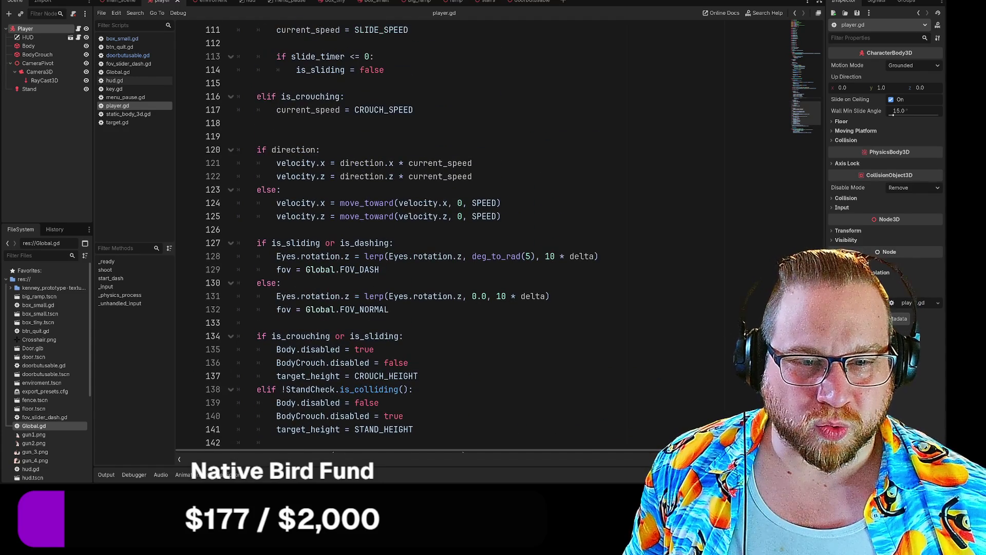
pyautogui.scroll(8, 509, 234)
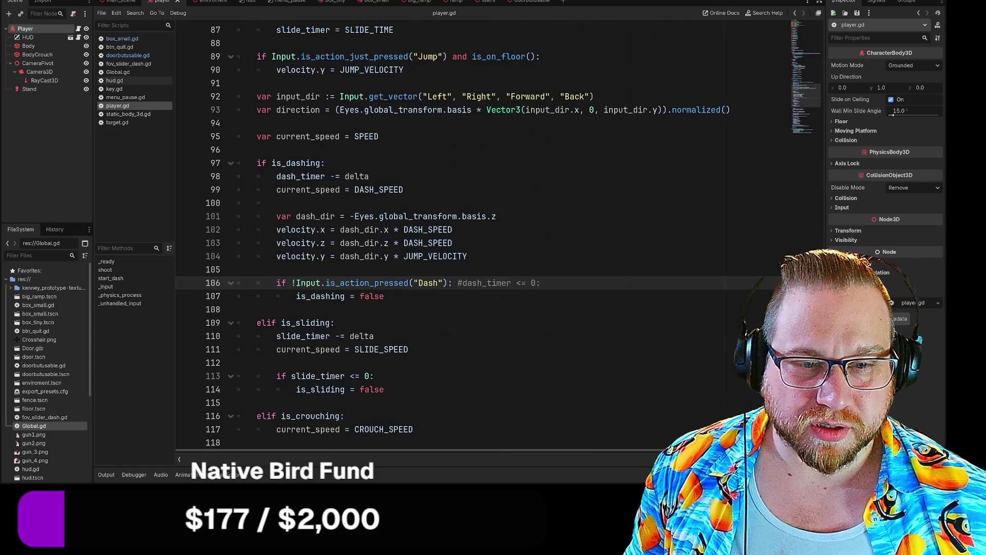
pyautogui.scroll(4, 508, 235)
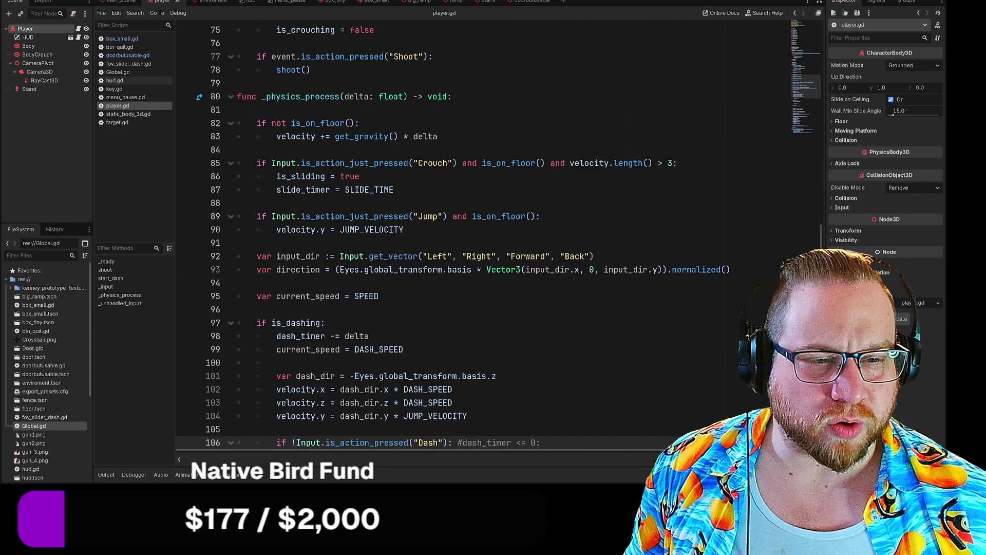
pyautogui.moveTo(364, 270); pyautogui.dragTo(469, 269)
pyautogui.click(379, 297)
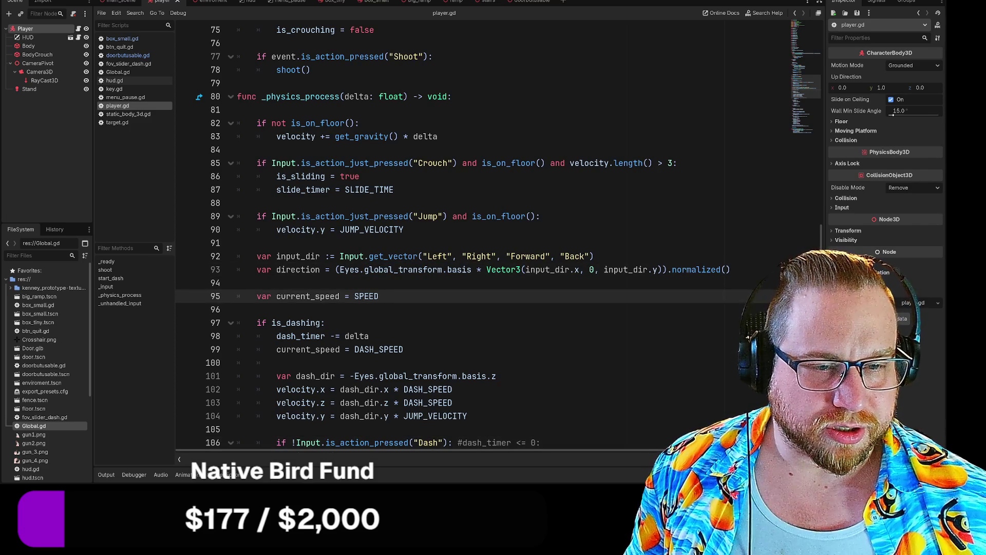
pyautogui.scroll(-5, 499, 236)
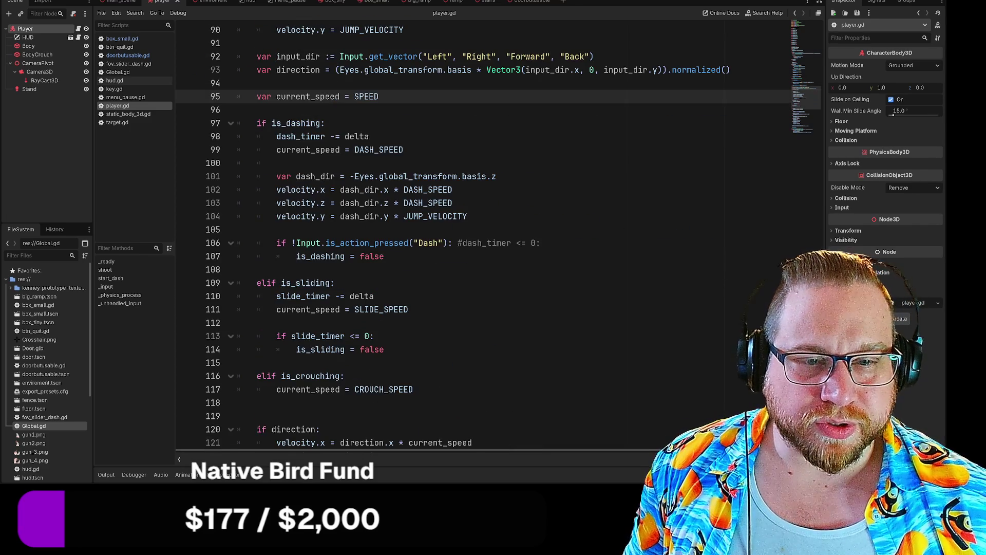
pyautogui.scroll(-7, 498, 236)
pyautogui.scroll(-4, 442, 237)
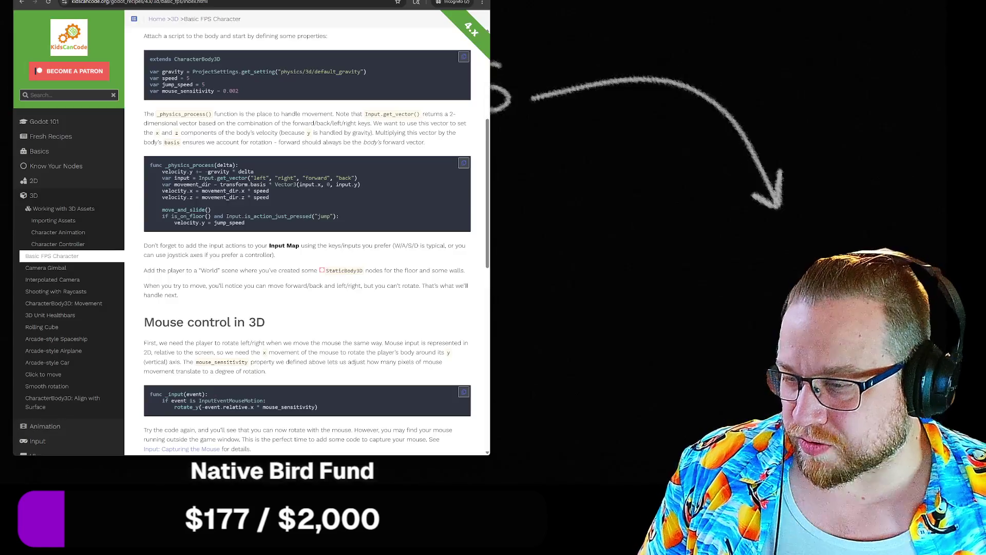
# Move the tutorial window right and resize it so player.gd stays visible
pyautogui.moveTo(154, 4); pyautogui.dragTo(524, 0)
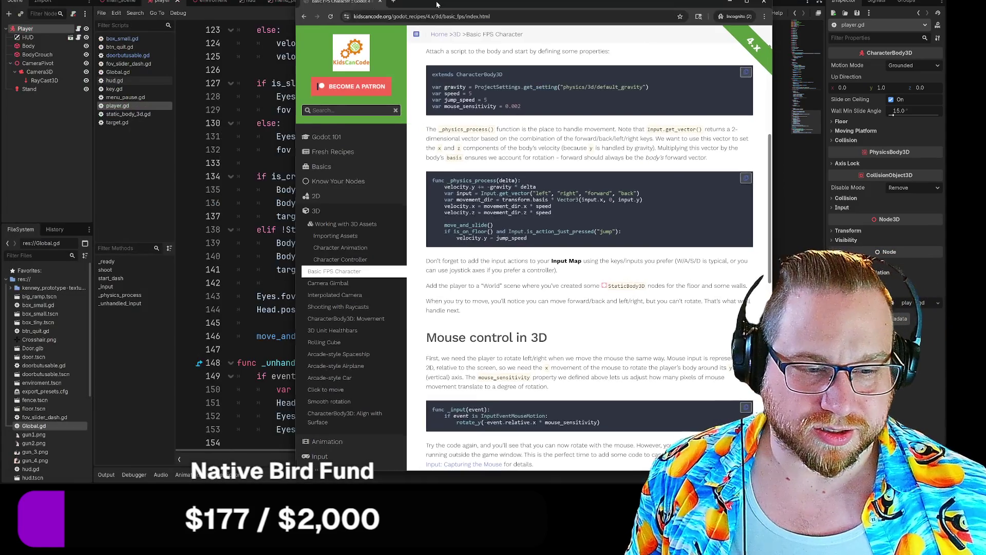
pyautogui.scroll(-8, 575, 321)
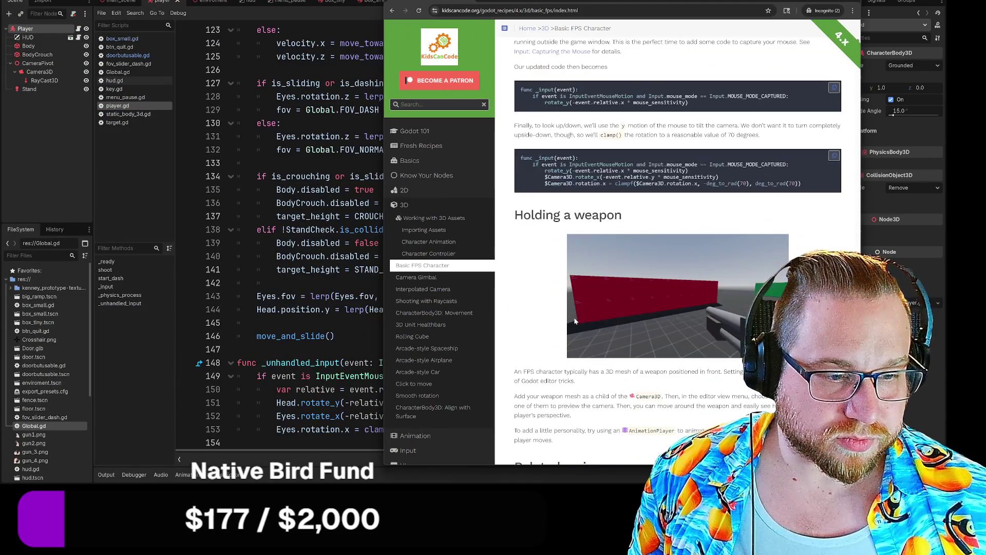
pyautogui.scroll(-2, 573, 316)
pyautogui.scroll(4, 550, 237)
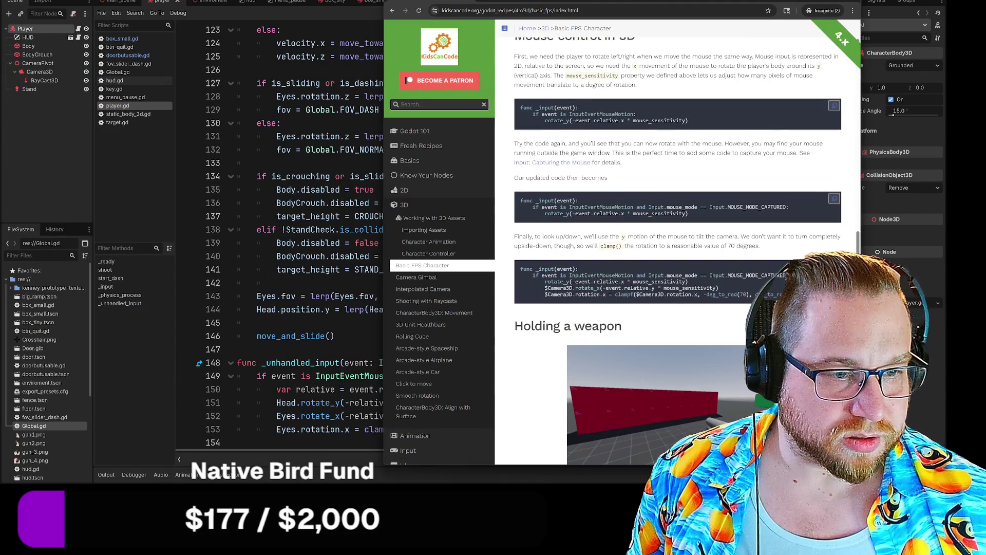
pyautogui.moveTo(385, 465)
pyautogui.mouseDown()
pyautogui.moveTo(426, 283)
pyautogui.moveTo(257, 344)
pyautogui.moveTo(410, 337)
pyautogui.moveTo(352, 340)
pyautogui.mouseUp()
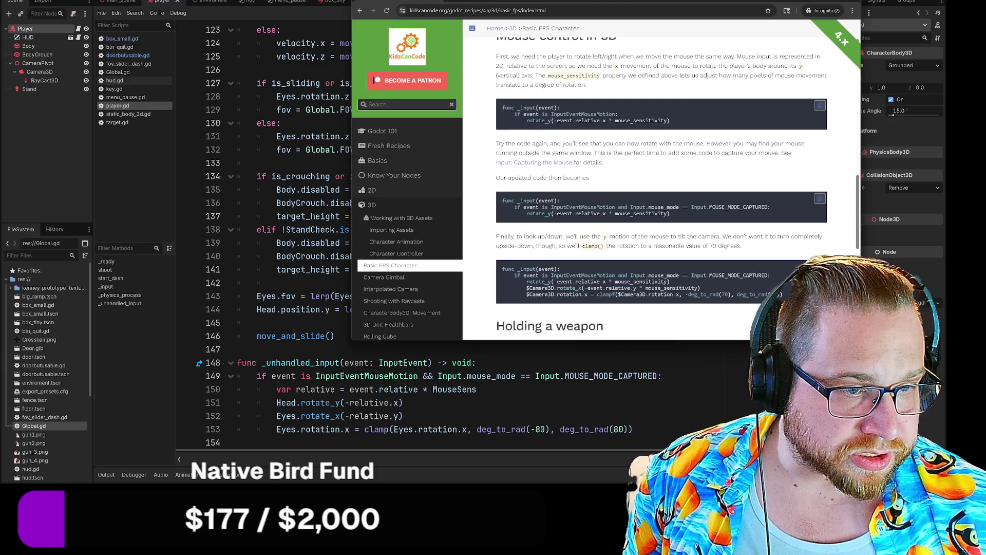
# Highlight 'rotate' in the tutorial's Mouse control in 3D code and scroll through it
pyautogui.doubleClick(536, 214)
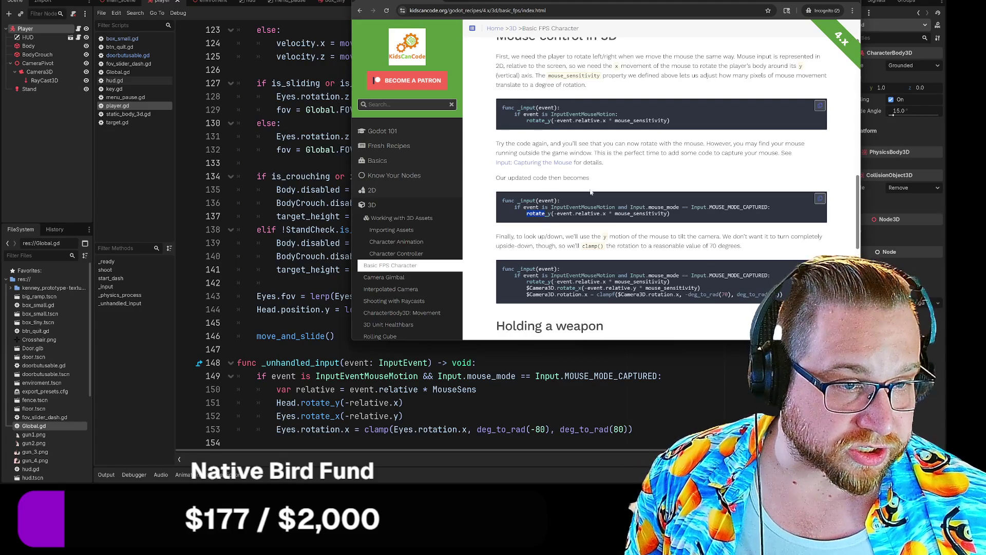
pyautogui.click(540, 222)
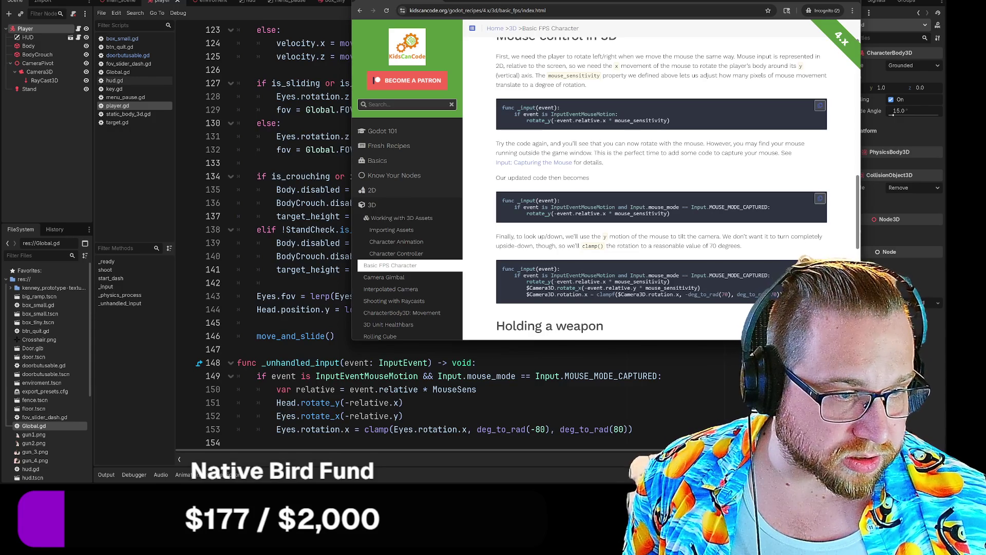
pyautogui.moveTo(441, 429)
pyautogui.scroll(-1, 662, 185)
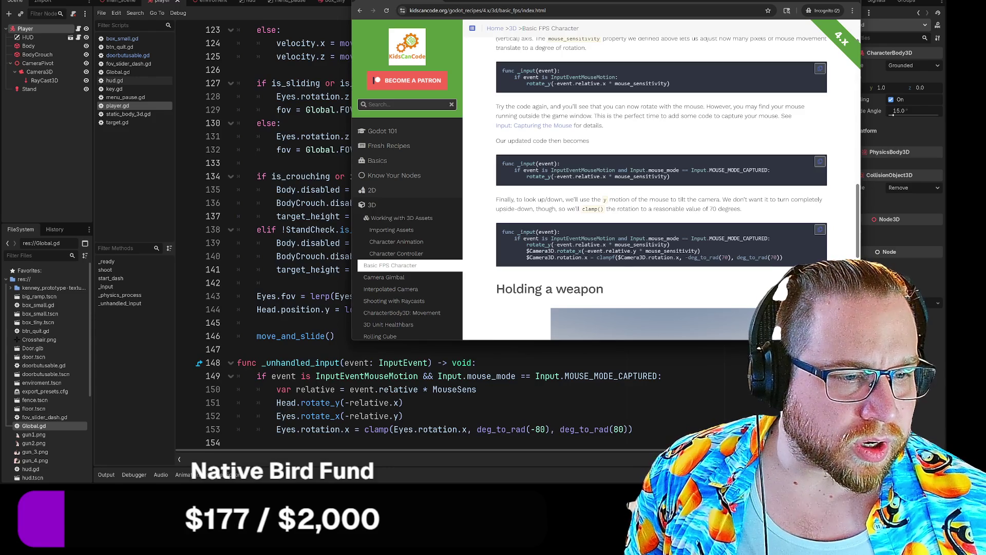
pyautogui.scroll(7, 626, 234)
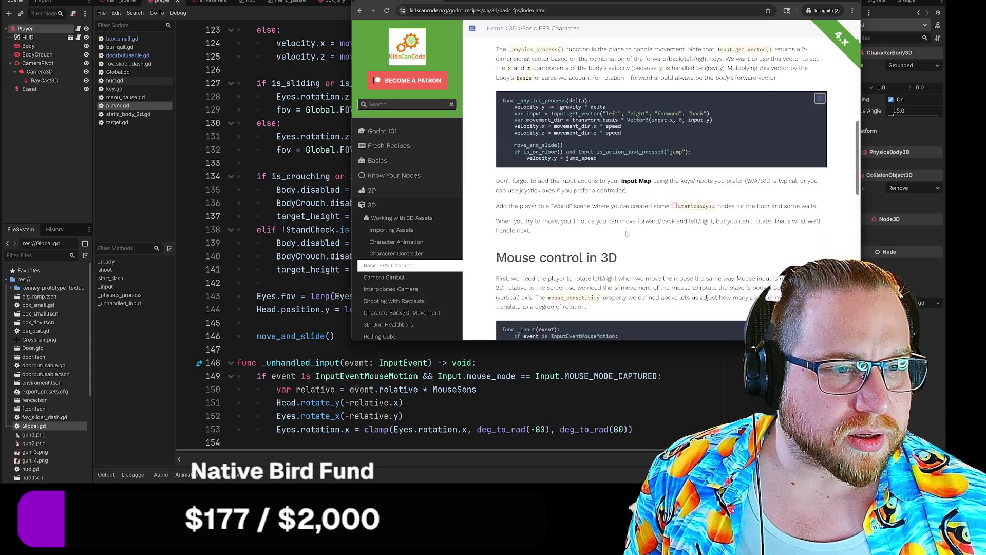
# Scroll through the rest of the tutorial, then Alt-Tab back to Godot
pyautogui.scroll(-15, 653, 272)
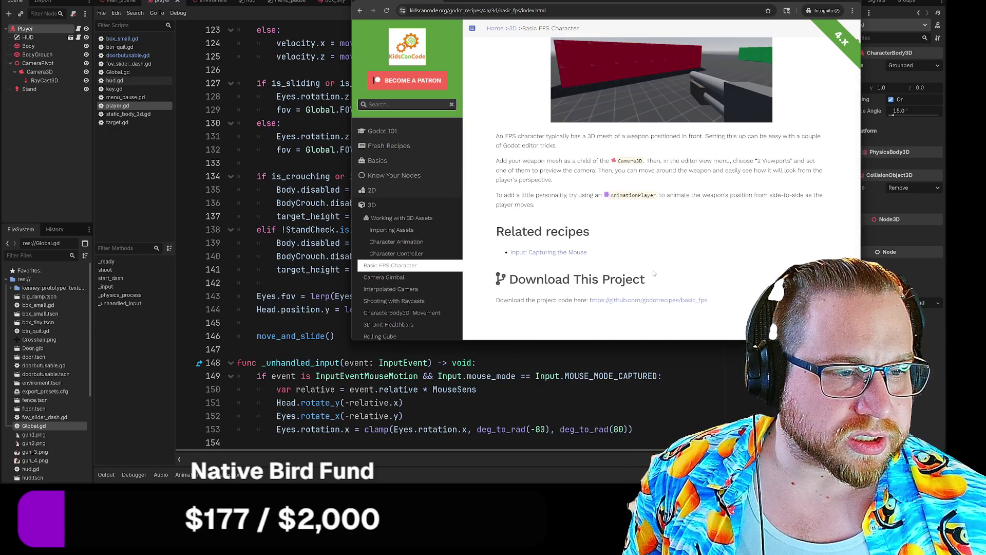
pyautogui.scroll(5, 654, 273)
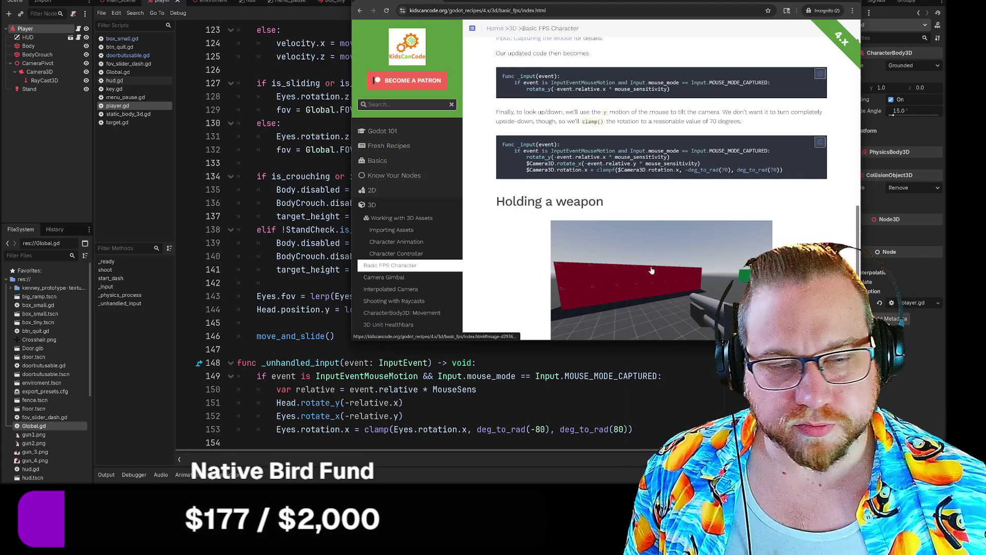
pyautogui.scroll(-3, 639, 260)
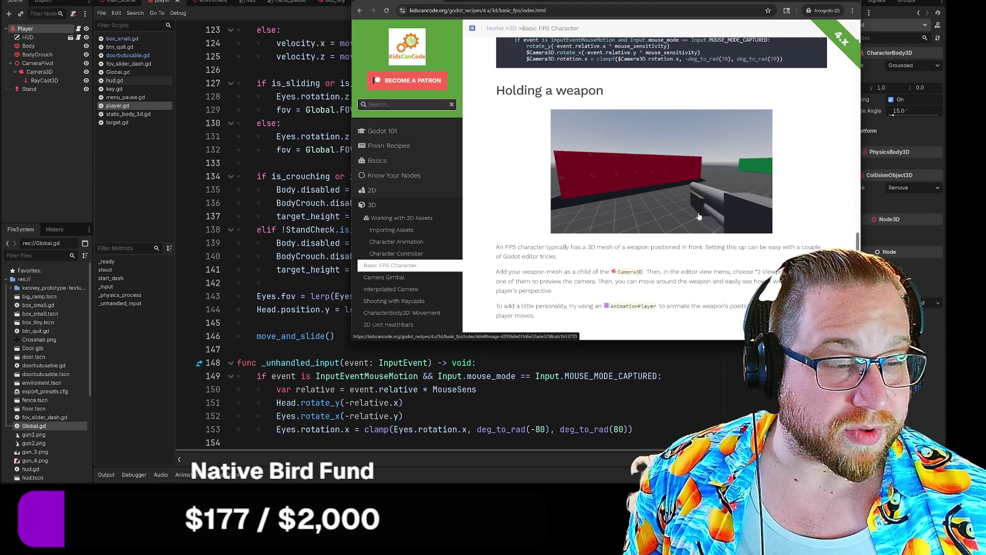
pyautogui.scroll(5, 701, 217)
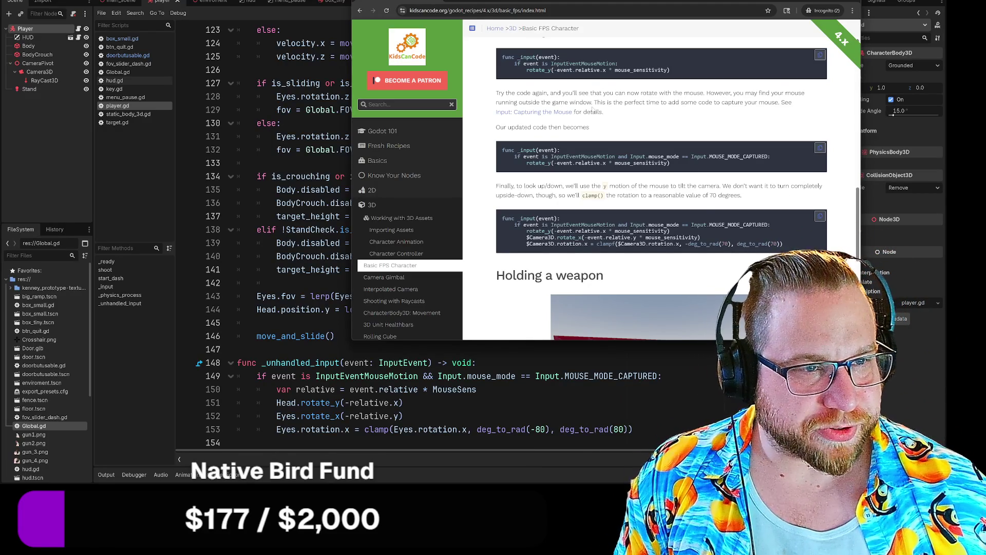
pyautogui.scroll(8, 669, 197)
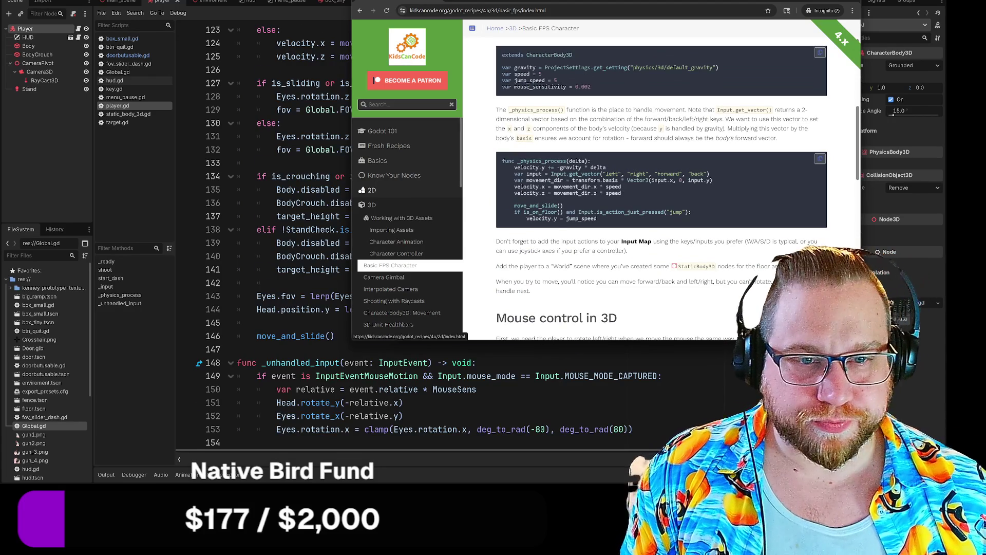
pyautogui.scroll(1, 282, 231)
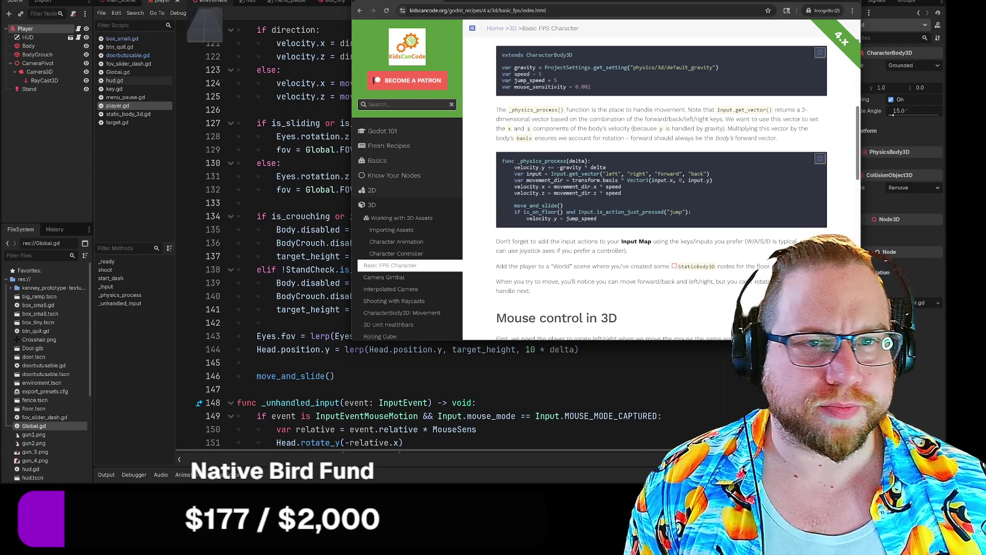
pyautogui.hotkey('alt', 'Tab')
pyautogui.scroll(-1, 426, 236)
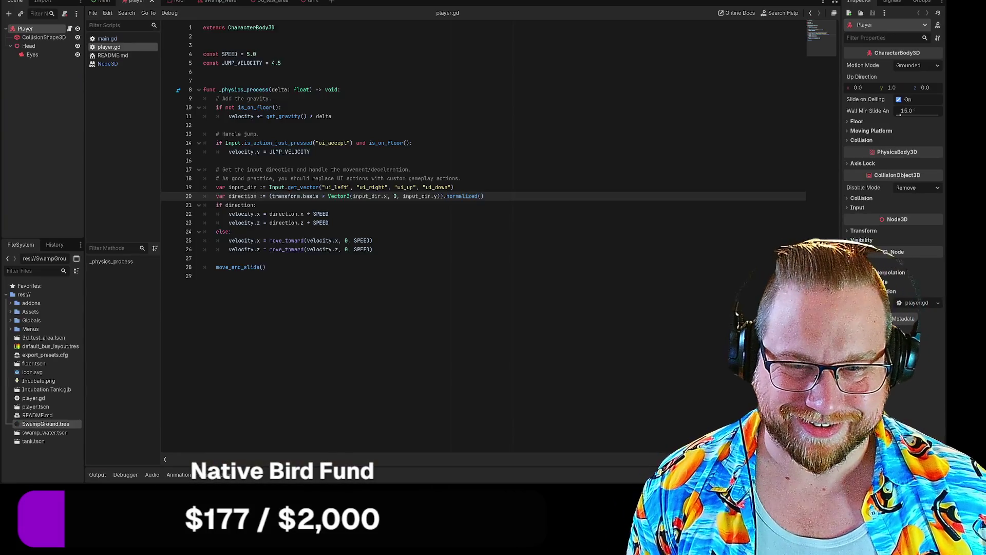
# Paste the mouse-look _unhandled_input function at the end of player.gd
pyautogui.click(204, 276)
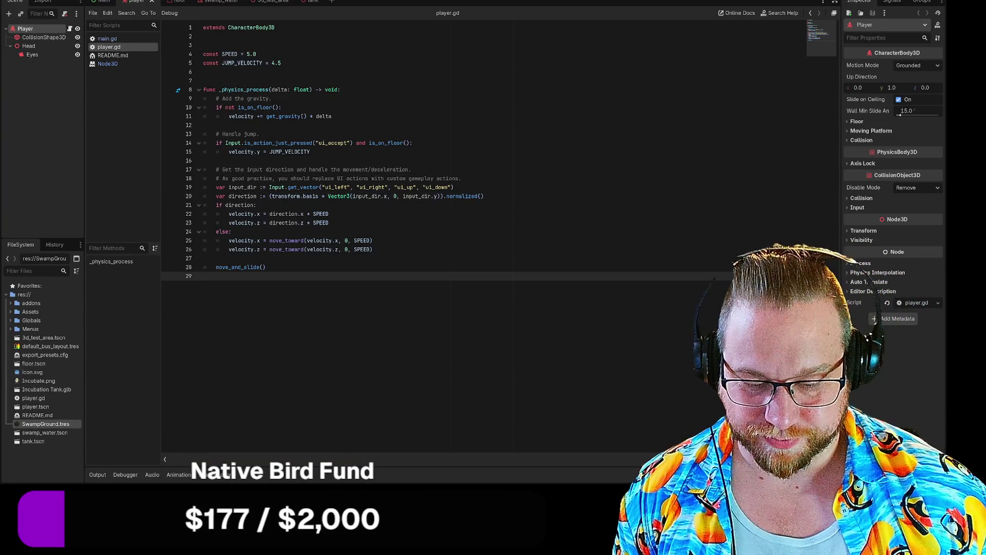
pyautogui.write('func _unhandled_input(event: InputEvent) -> void: \tif event is InputEventMouseMotion && Input.mouse_mode == Input.MOUSE_MODE_CAPTURED: \t\tvar relative = event.relative * MouseSens \t\tHead.rotate_y(-relative.x) \t\tEyes.rotate_x(-relative.y) \t\tEyes.rotation.x = clamp(Eyes.rotation.x, deg_to_rad(-80), deg_to_rad(80))')
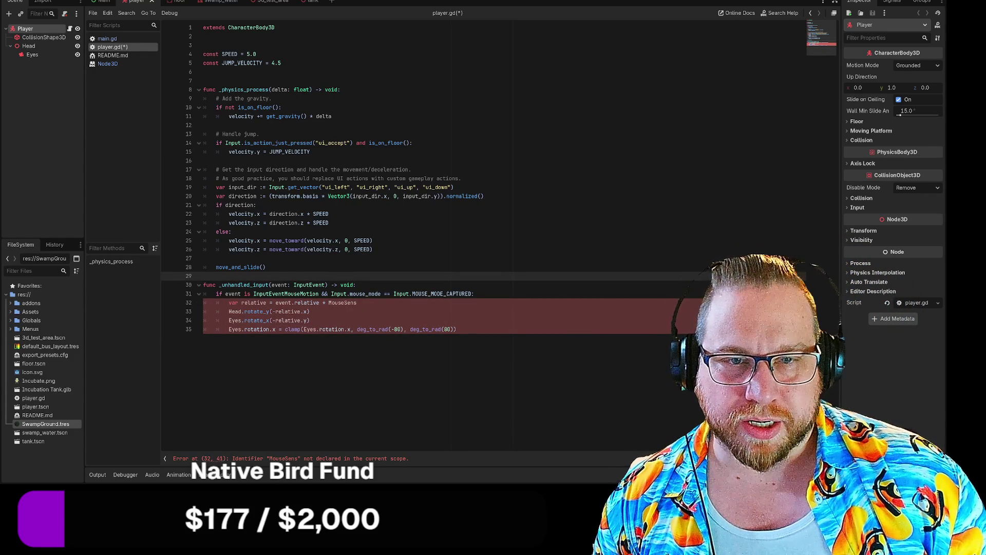
pyautogui.click(232, 231)
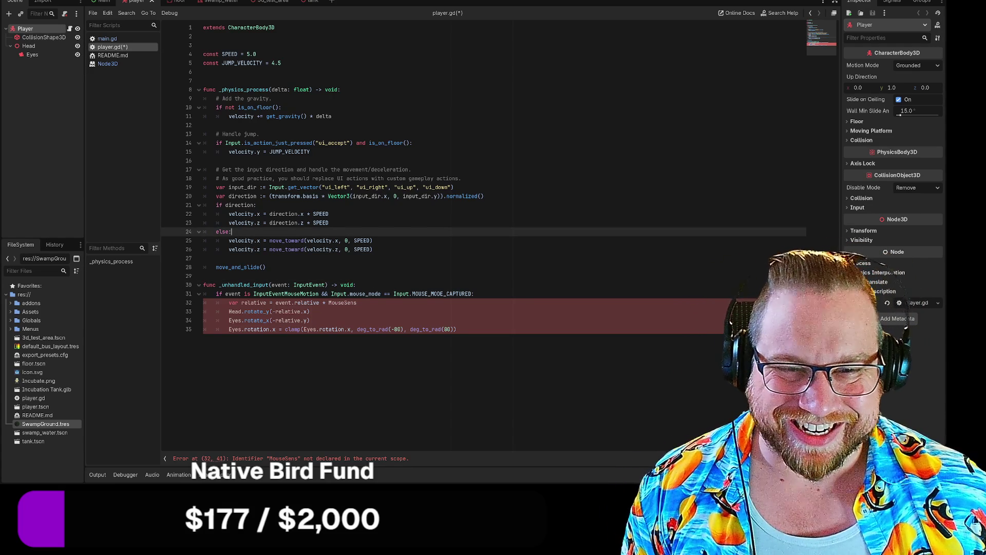
# Delete the two input-direction comment lines 17–18
pyautogui.moveTo(460, 178); pyautogui.dragTo(204, 161)
pyautogui.press('BackSpace')
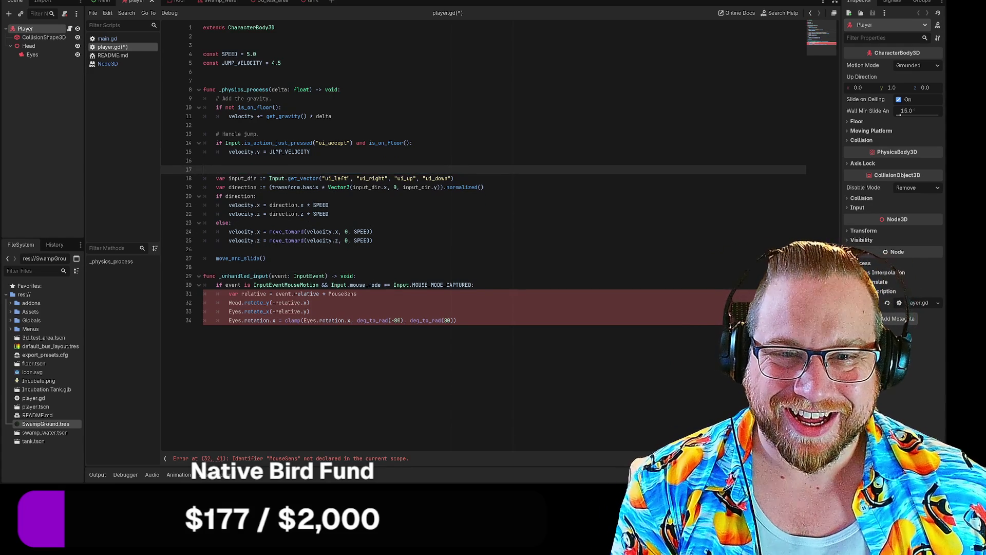
pyautogui.click(51, 1)
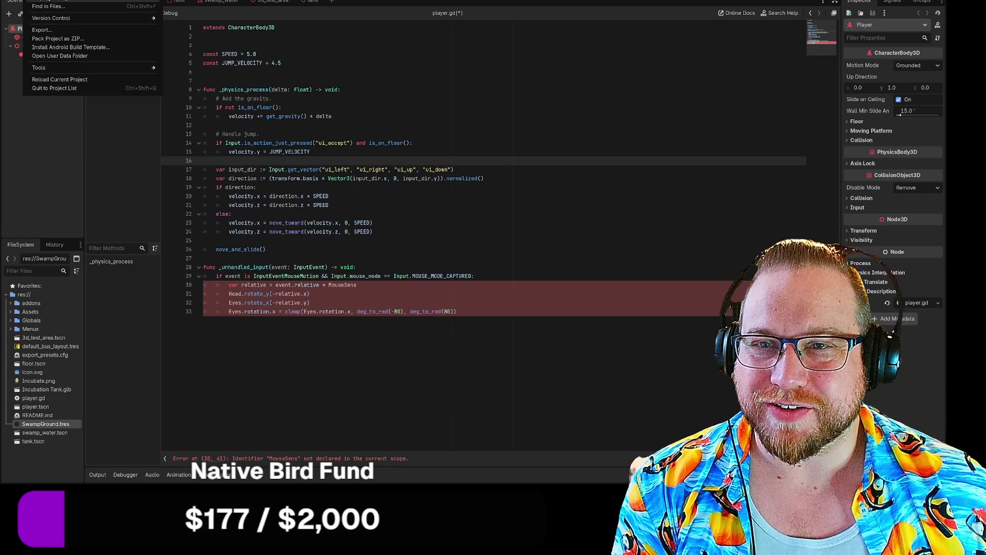
# Check the project's input actions in Project Settings > Input Map
pyautogui.click(51, 6)
pyautogui.click(305, 116)
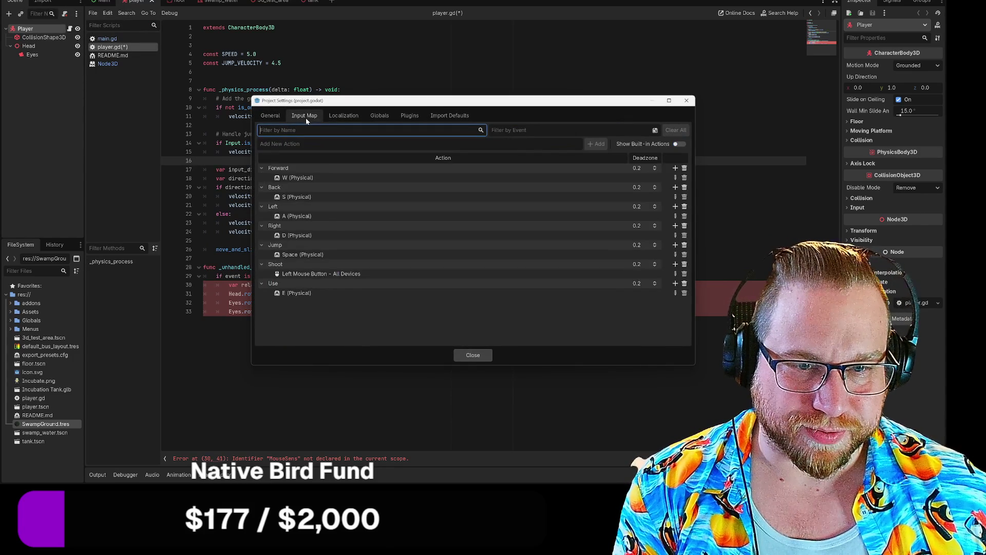
pyautogui.click(471, 356)
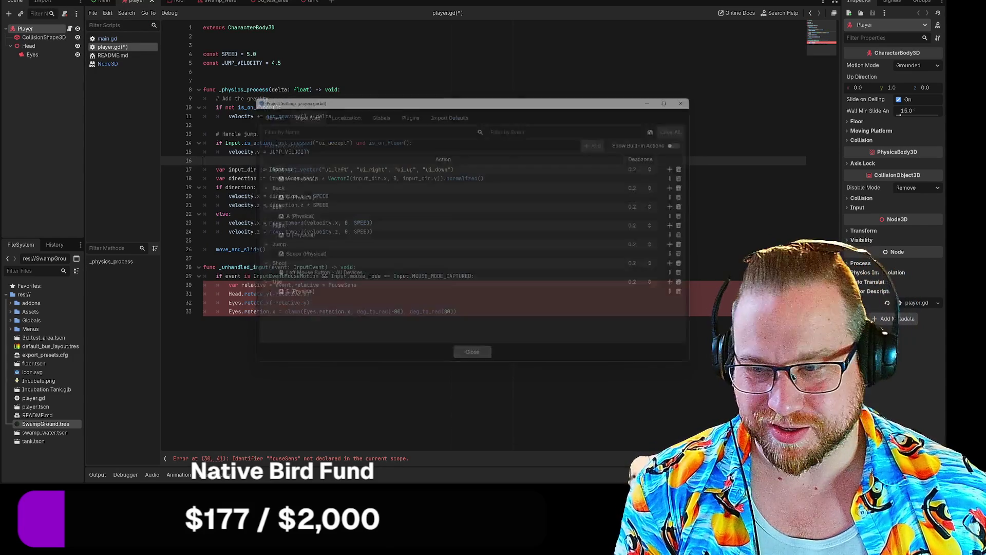
# Replace ui_left, ui_right, ui_up, ui_down with Left, Right, Up, Down in the movement input
pyautogui.click(288, 200)
pyautogui.moveTo(322, 169); pyautogui.dragTo(336, 170)
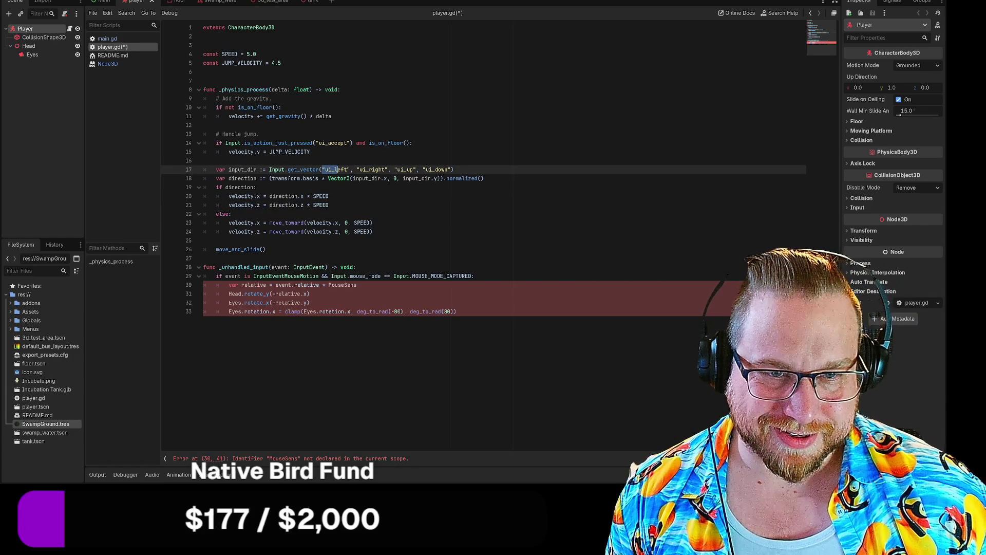
pyautogui.write('L')
pyautogui.press('Left')
pyautogui.write('"')
pyautogui.moveTo(349, 170); pyautogui.dragTo(409, 170)
pyautogui.write('R')
pyautogui.write('U')
pyautogui.write('D')
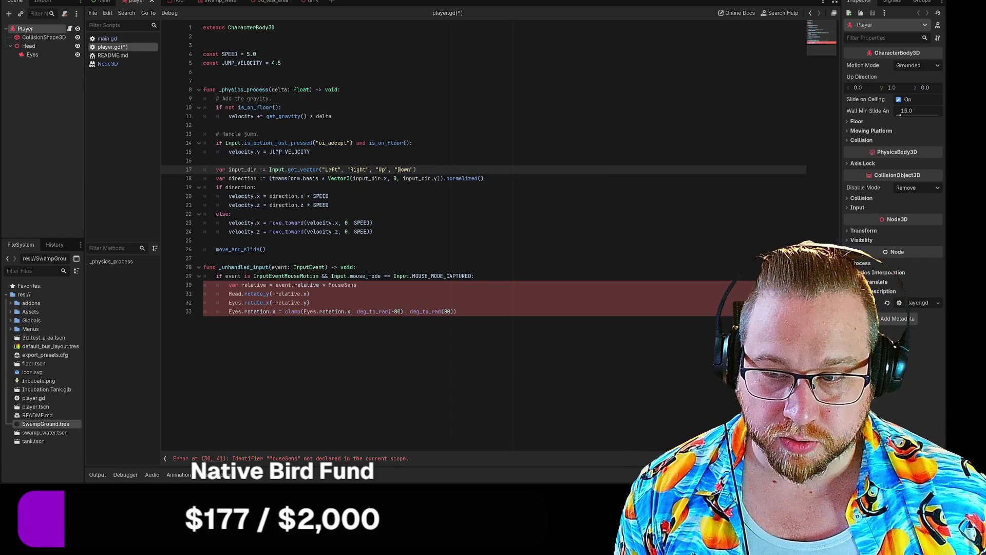
# Change the jump check from ui_accept to the "Jump" action
pyautogui.doubleClick(333, 142)
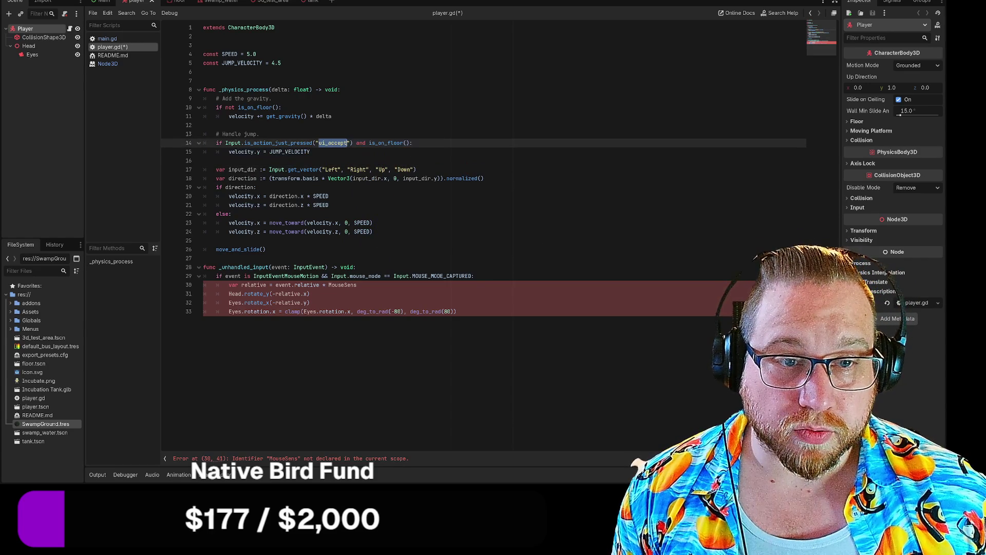
pyautogui.write('Jump')
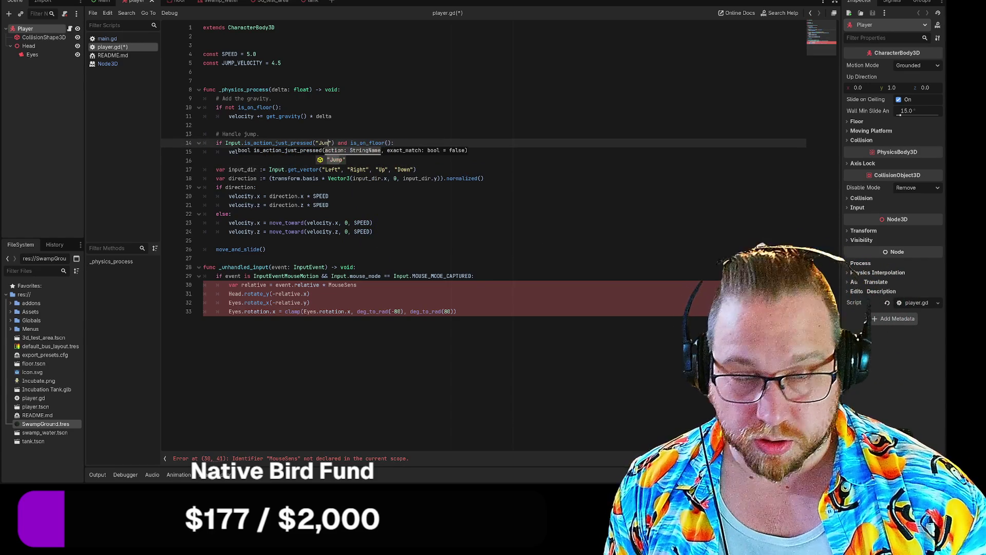
pyautogui.click(260, 134)
pyautogui.click(329, 195)
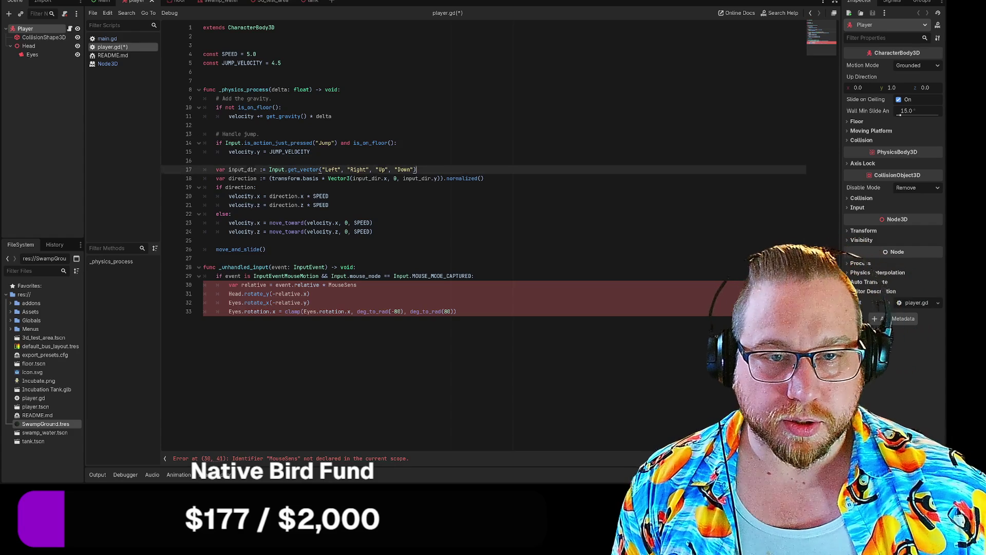
pyautogui.moveTo(385, 179)
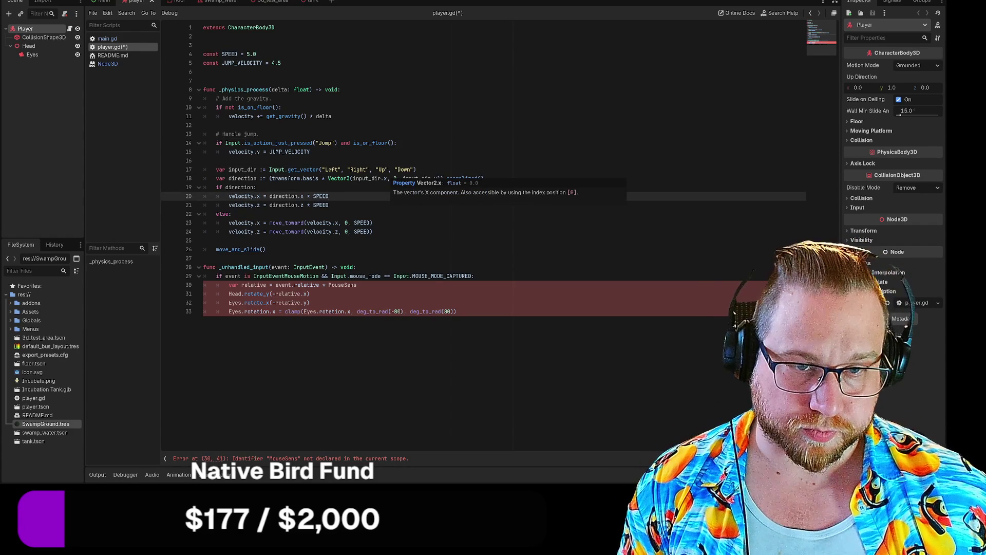
pyautogui.press('Down')
pyautogui.press('Down')
pyautogui.press('Down')
pyautogui.press('End')
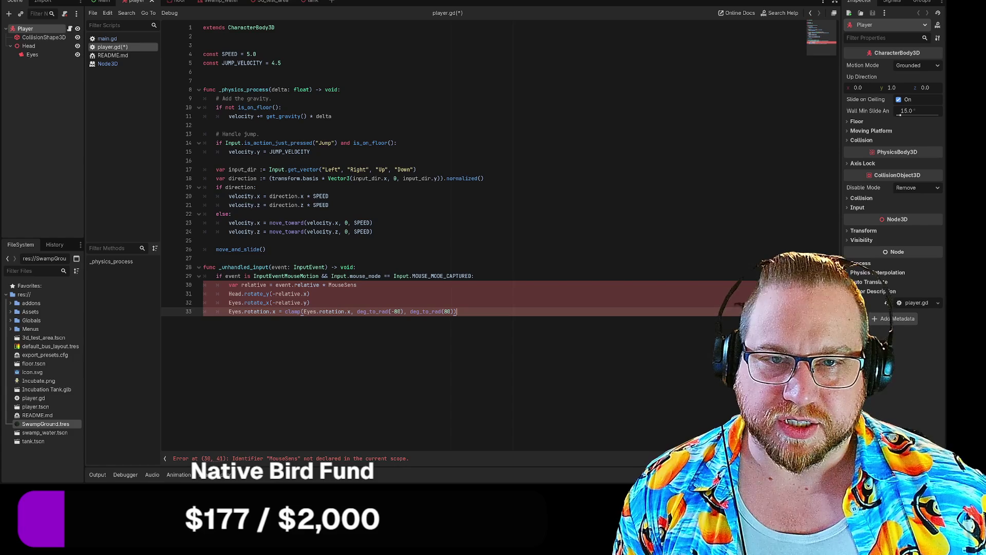
# Change the SPEED and JUMP_VELOCITY constants to variables named speed and jump_velocity
pyautogui.doubleClick(210, 54)
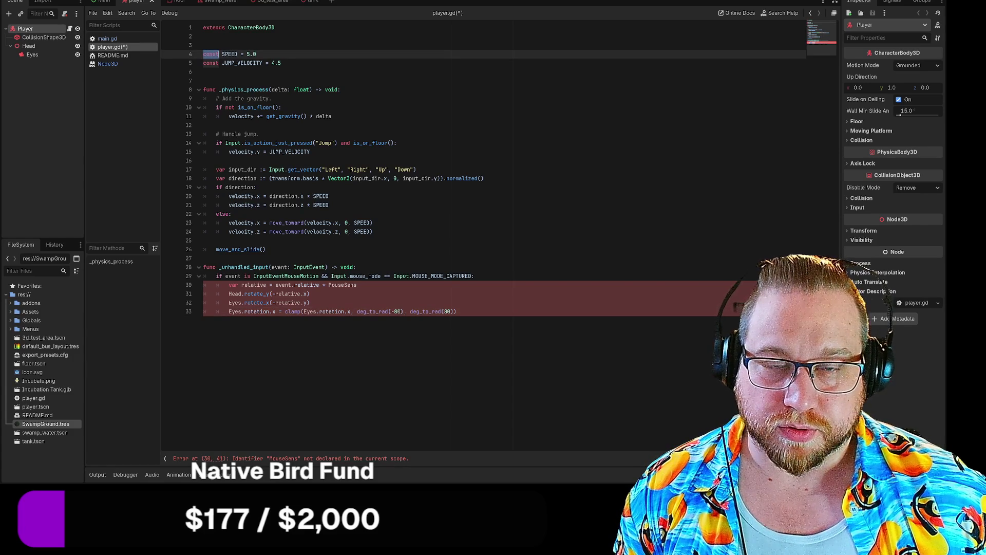
pyautogui.write('var')
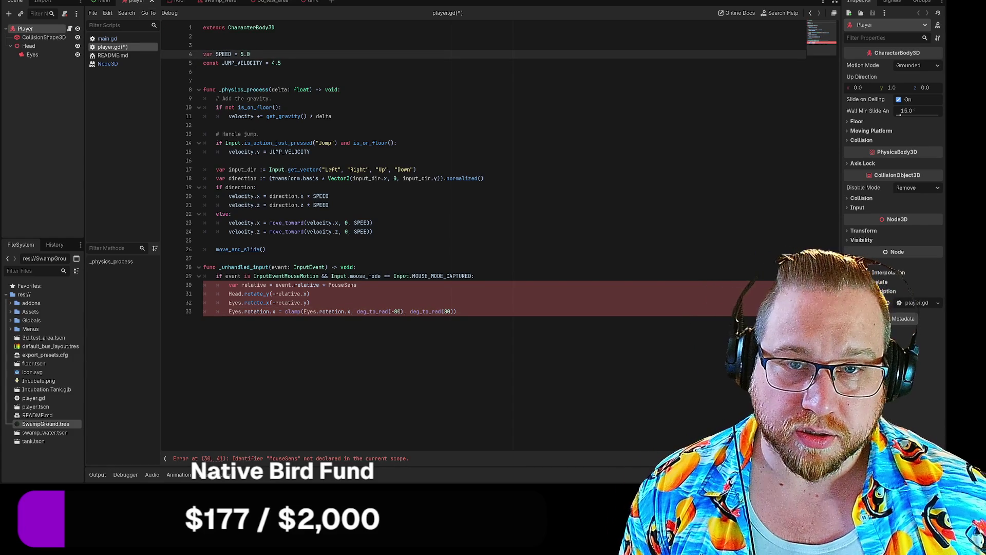
pyautogui.doubleClick(211, 63)
pyautogui.write('var')
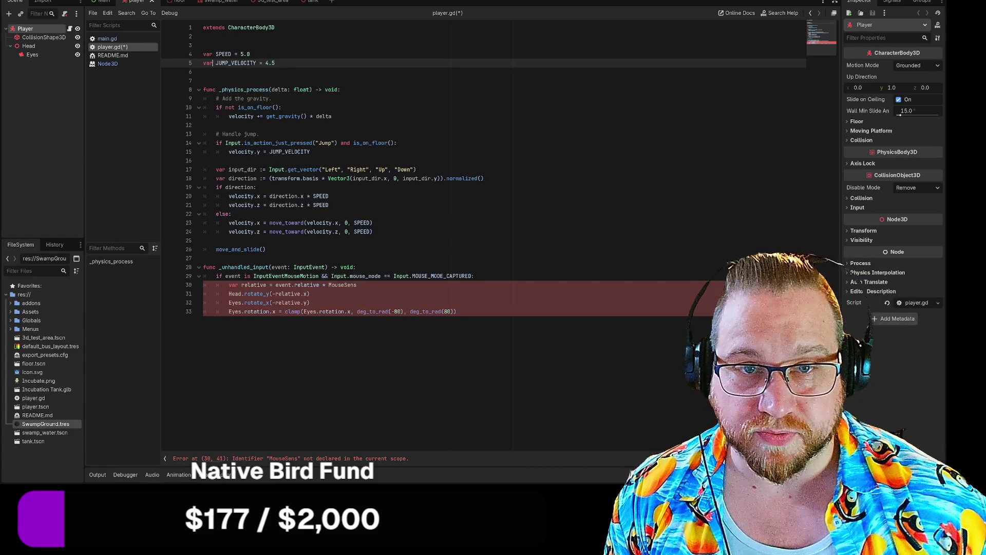
pyautogui.doubleClick(223, 54)
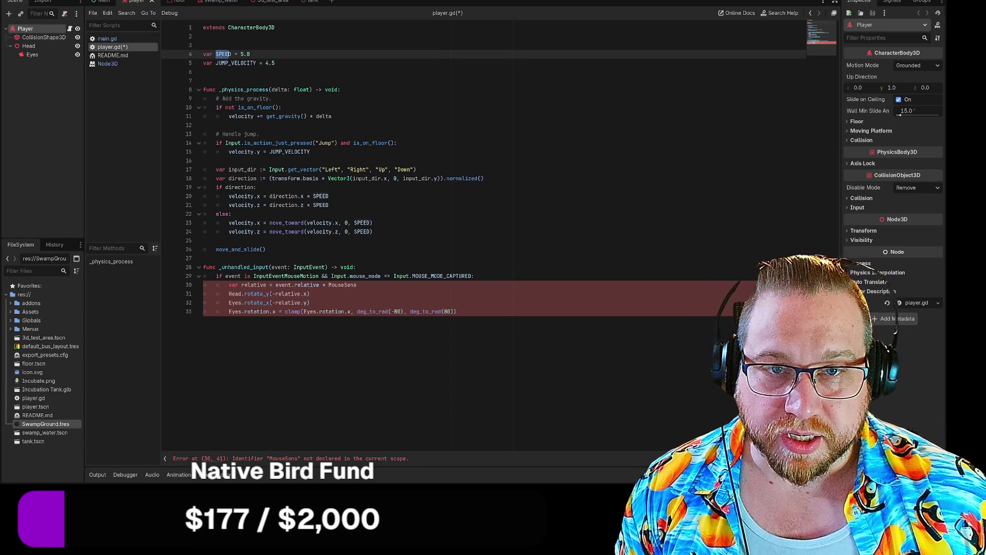
pyautogui.write('spee')
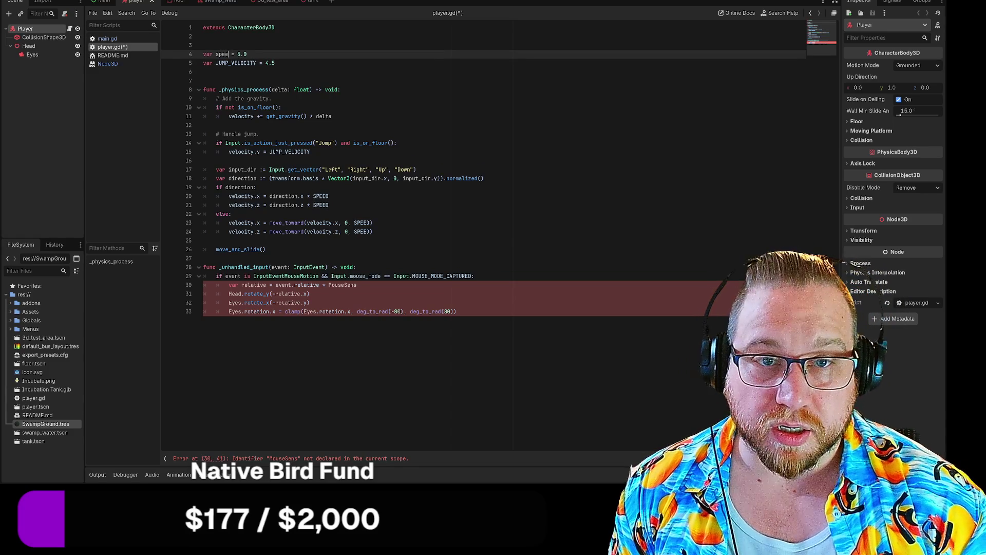
pyautogui.write('d')
pyautogui.doubleClick(242, 63)
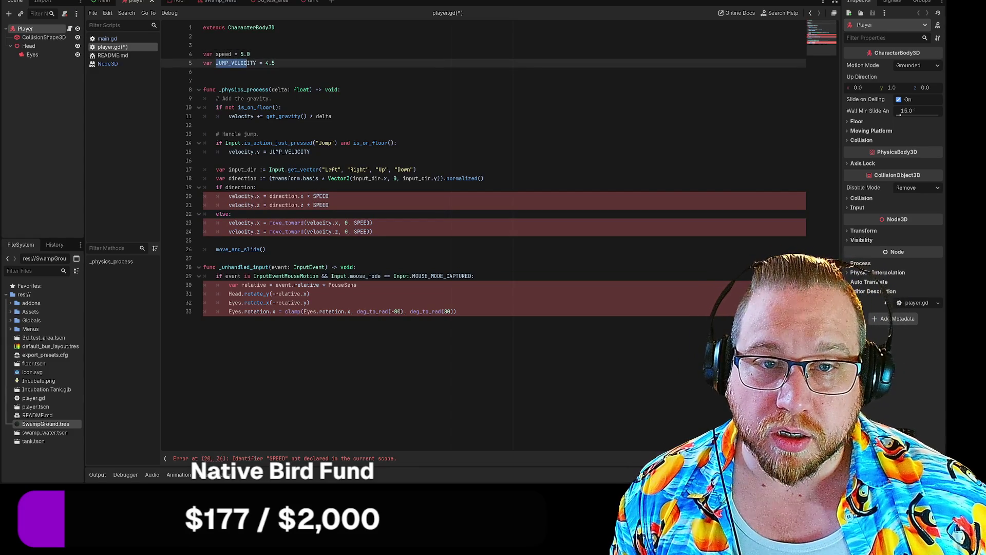
pyautogui.write('jump')
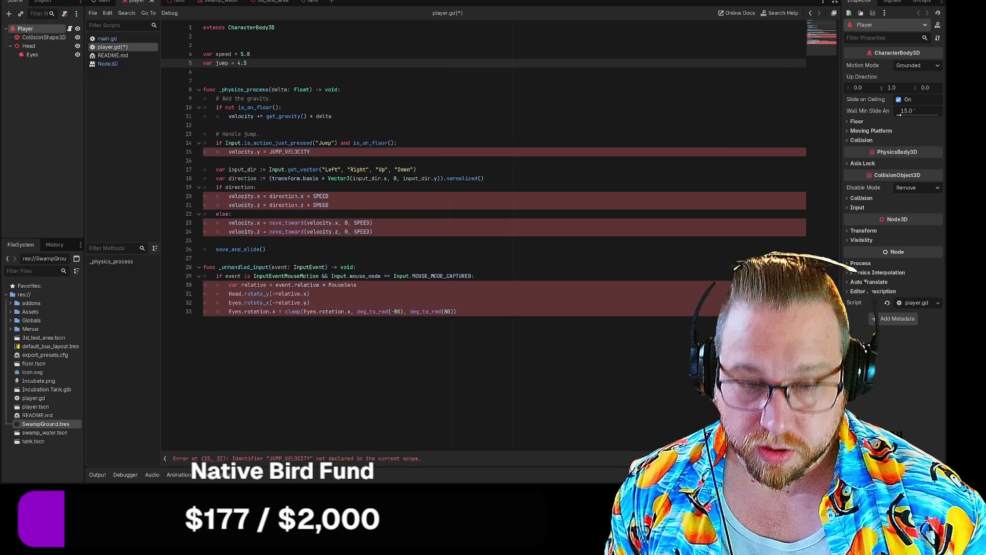
pyautogui.write('_veloc')
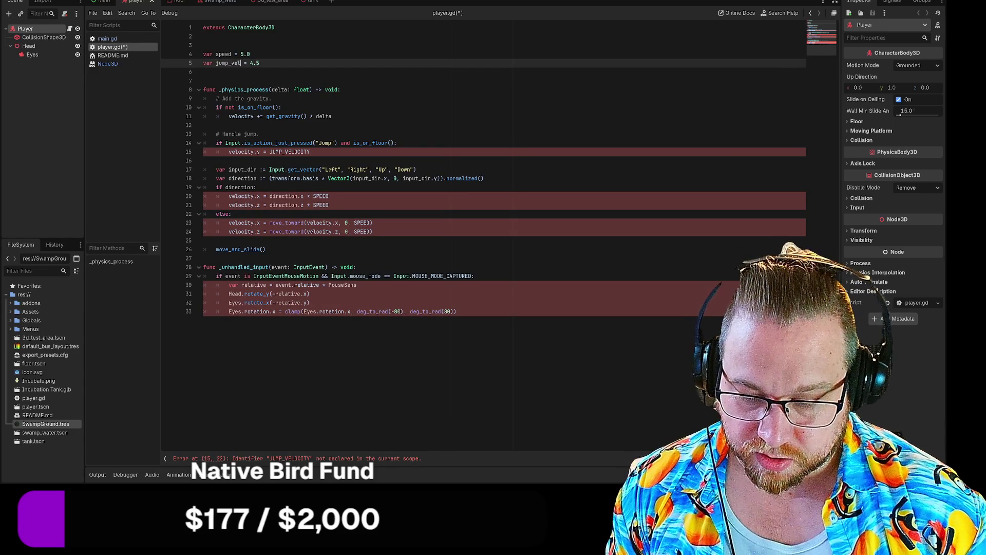
pyautogui.write('ity')
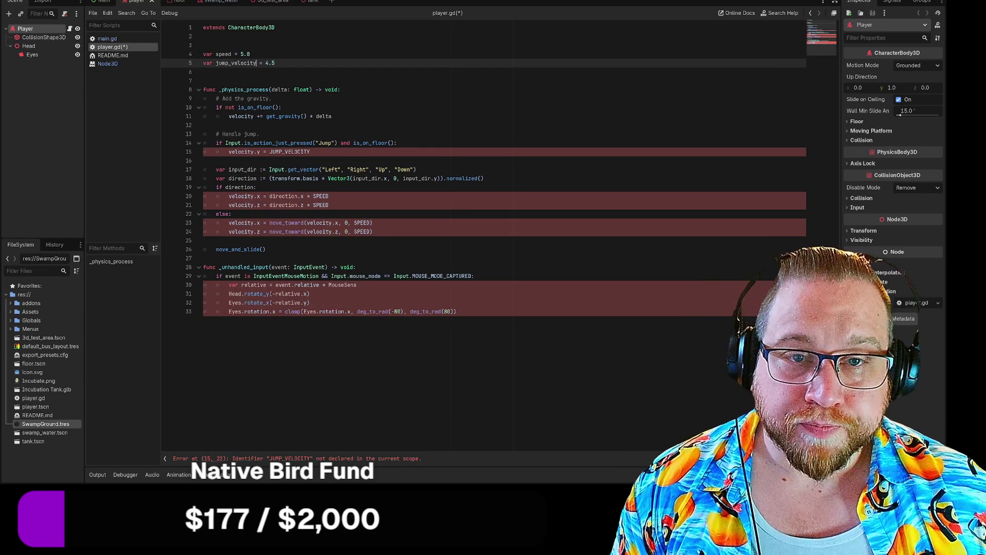
# Replace every SPEED and JUMP_VELOCITY usage in the movement and jump code with speed and jump_velocity
pyautogui.doubleClick(223, 54)
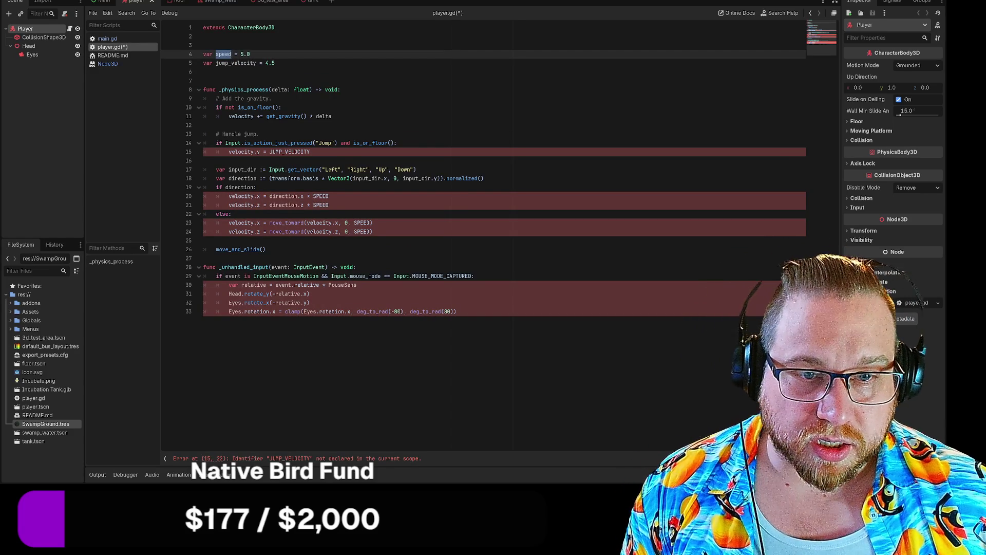
pyautogui.doubleClick(320, 196)
pyautogui.hotkey('ctrl', 'd')
pyautogui.write('speed')
pyautogui.doubleClick(362, 222)
pyautogui.hotkey('ctrl', 'd')
pyautogui.write('speed')
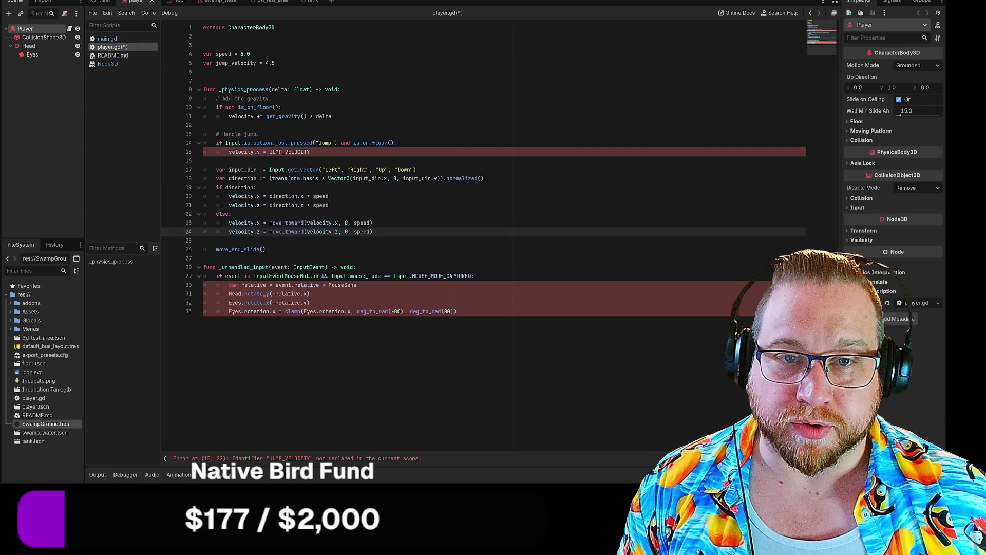
pyautogui.doubleClick(236, 63)
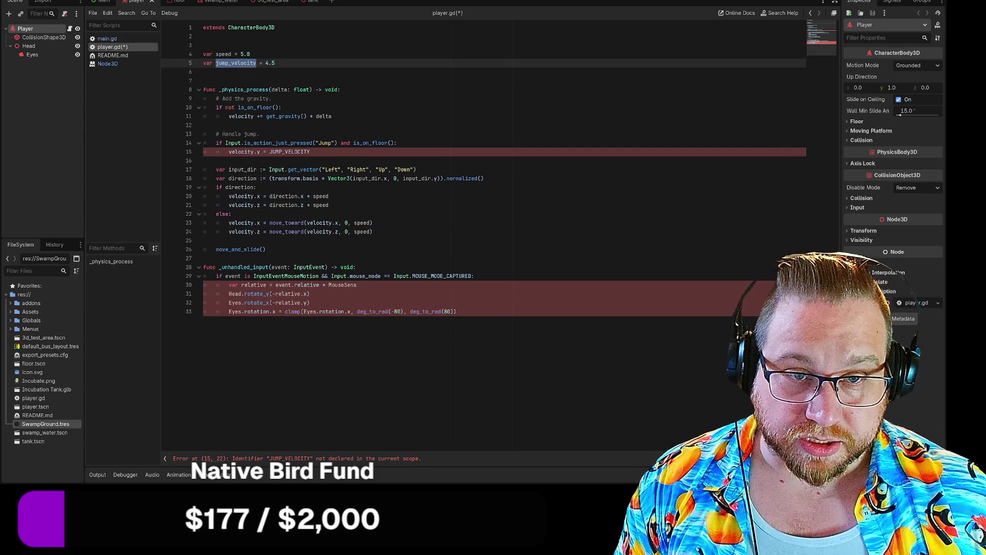
pyautogui.hotkey('ctrl', 'd')
pyautogui.write('jump_velocity')
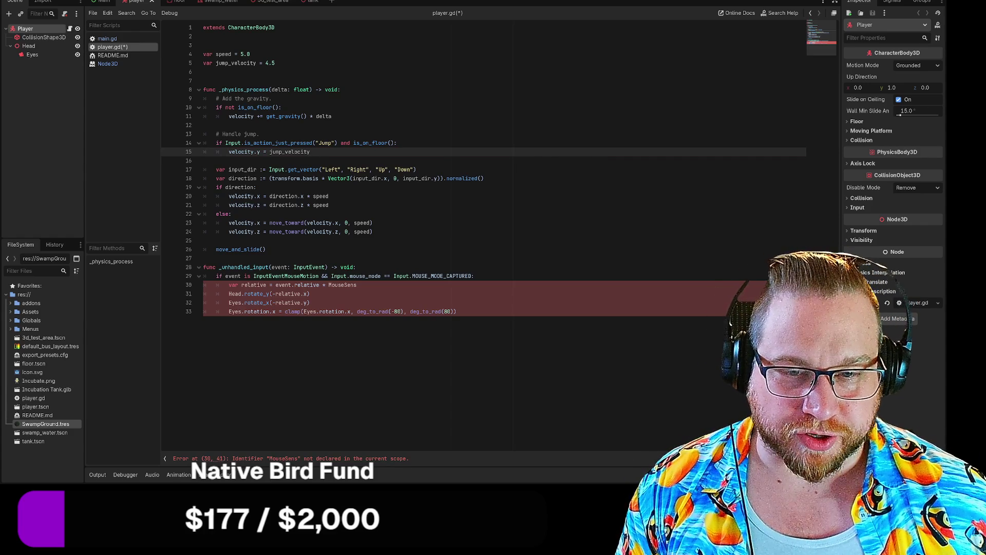
pyautogui.click(357, 284)
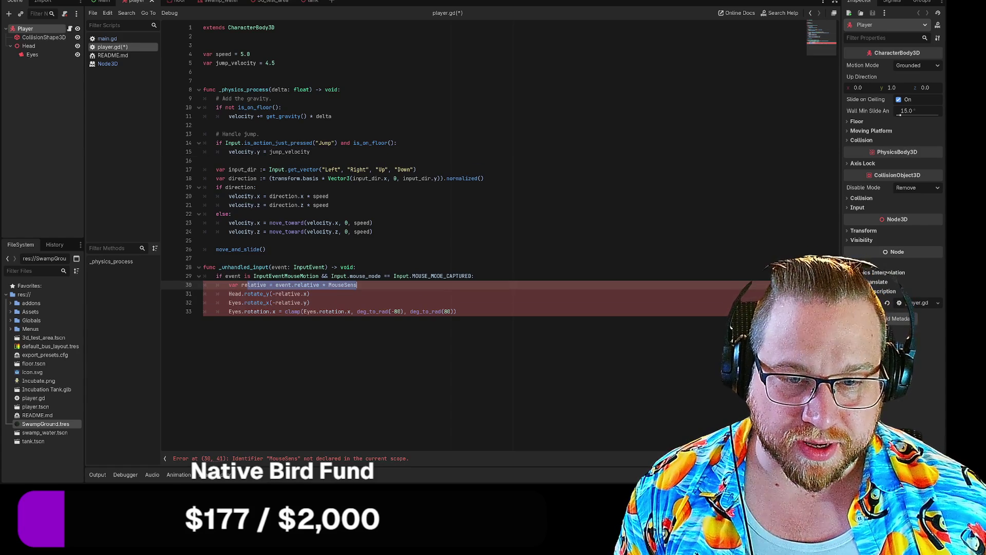
pyautogui.click(206, 72)
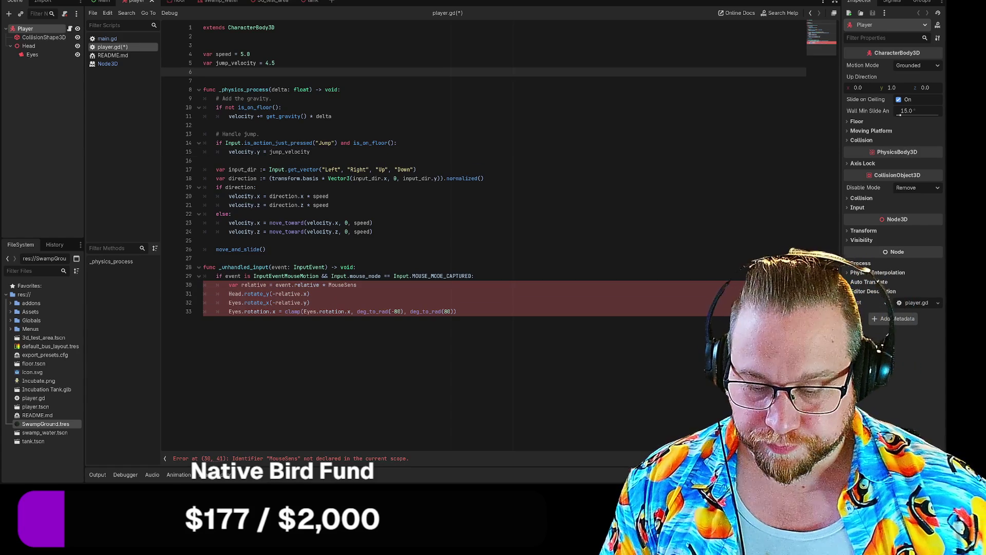
# Declare 'var MouseSens = 0.002' on line 6 beneath the speed and jump_velocity variables
pyautogui.write('var m')
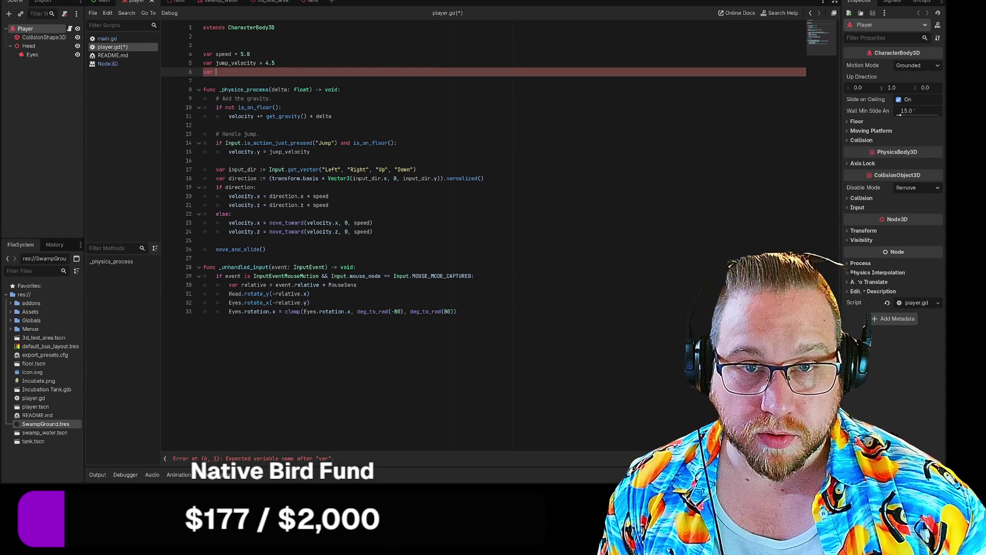
pyautogui.write('ou')
pyautogui.press('BackSpace')
pyautogui.press('BackSpace')
pyautogui.press('BackSpace')
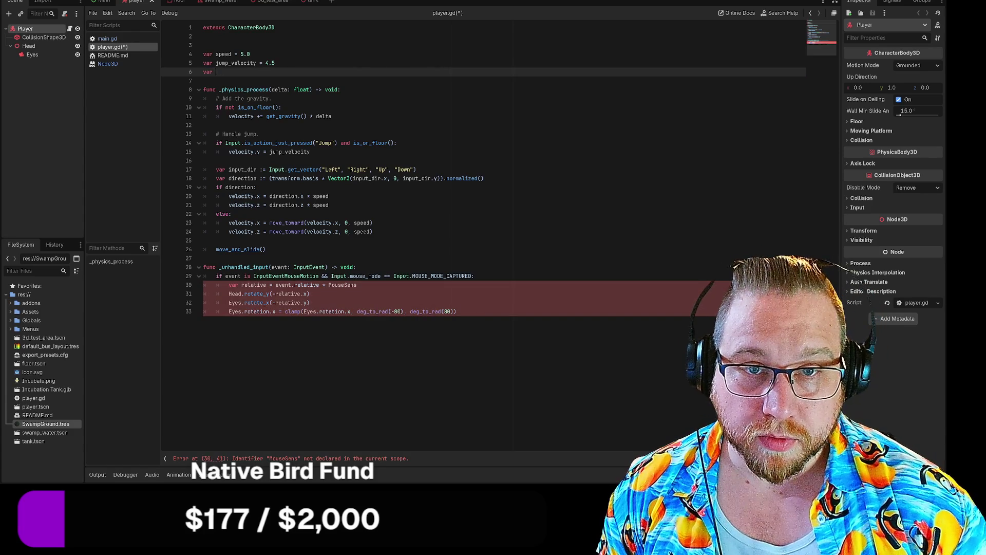
pyautogui.write('ouseSe')
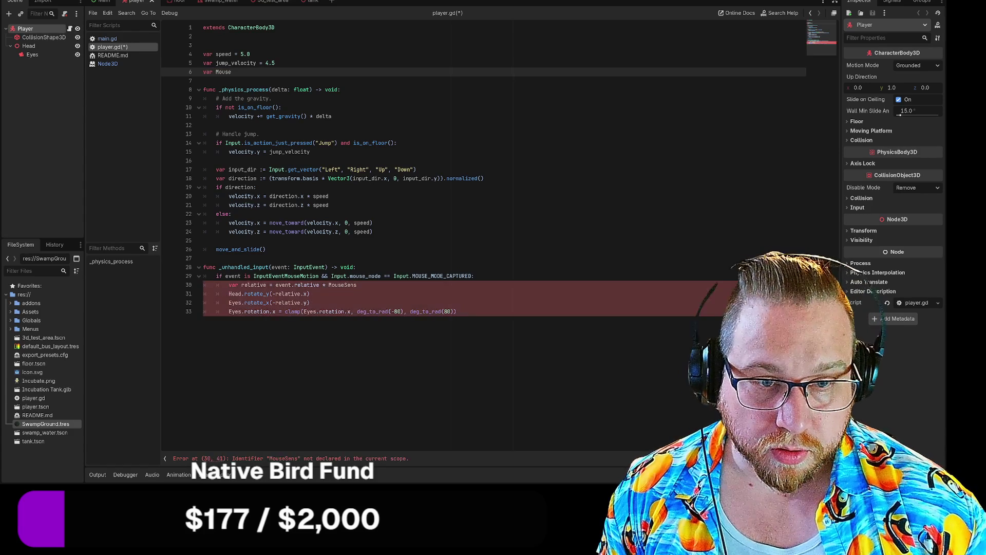
pyautogui.write('ns = ')
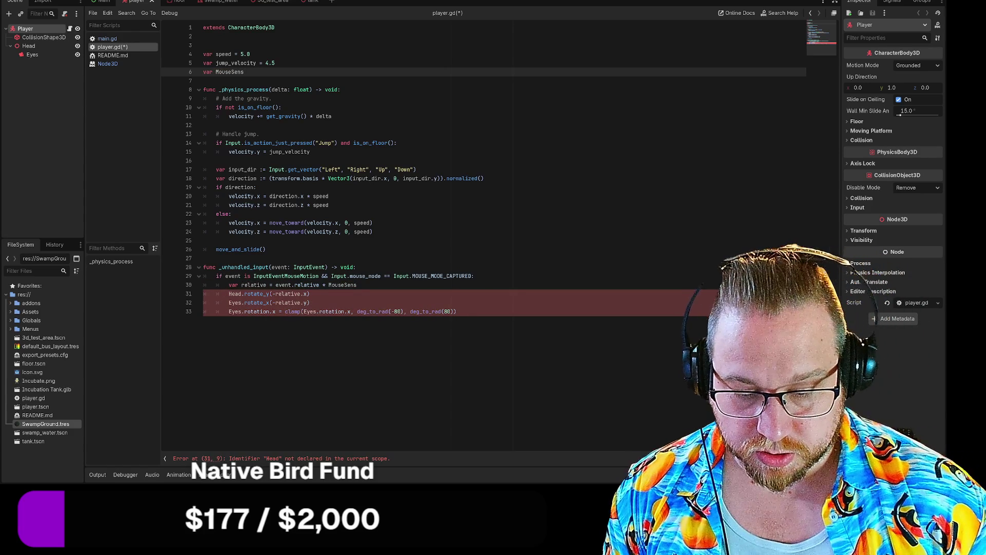
pyautogui.write('0.002')
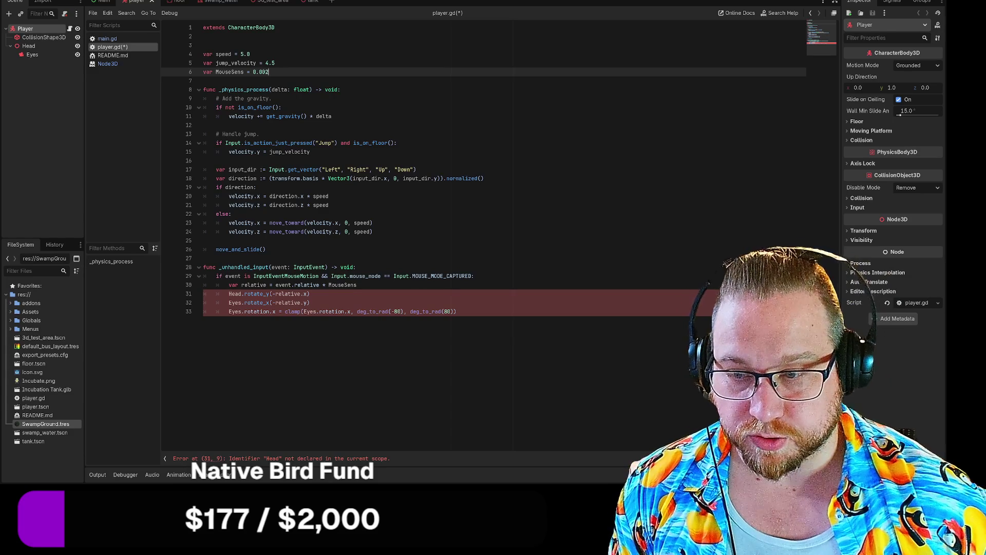
pyautogui.hotkey('ctrl', 'End')
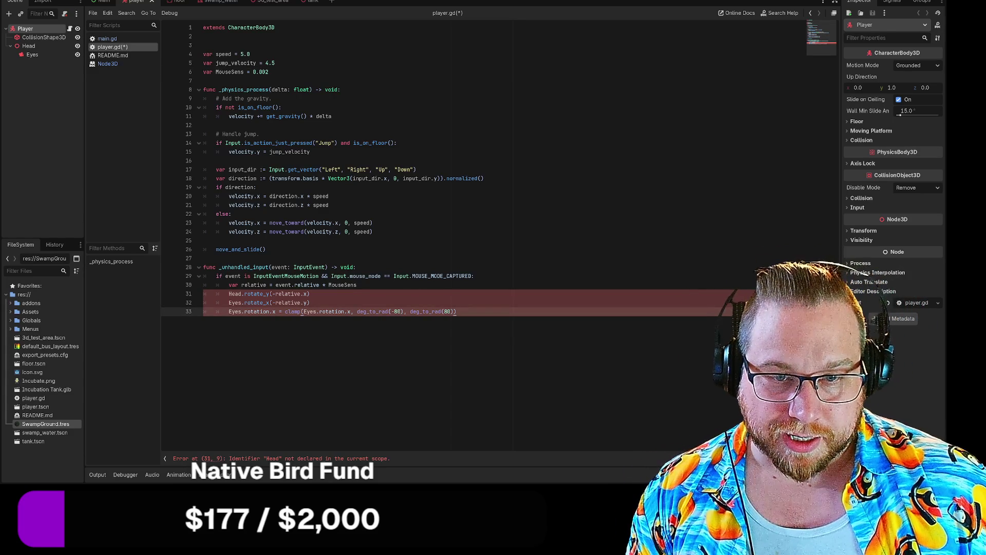
pyautogui.click(204, 81)
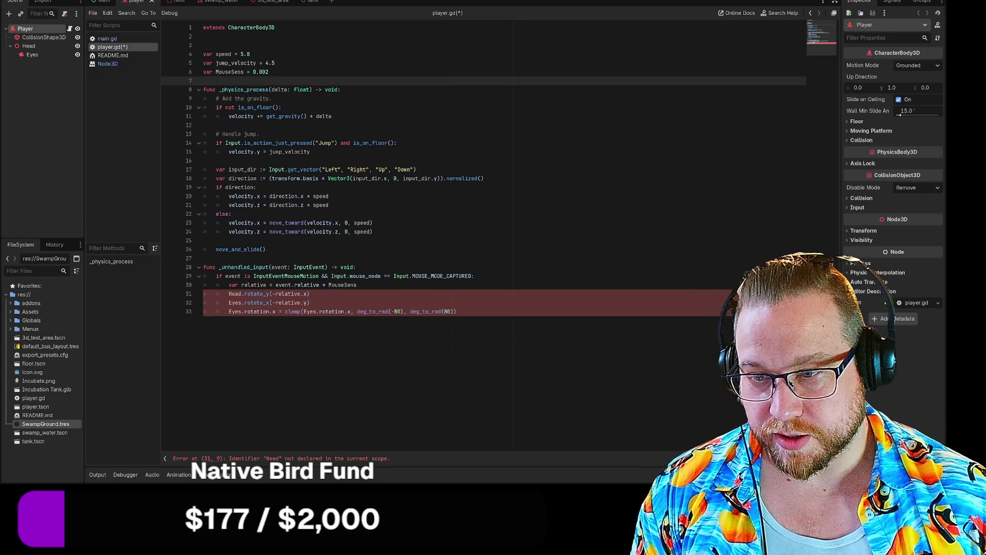
pyautogui.press('Return')
pyautogui.press('Return')
pyautogui.press('Up')
pyautogui.press('Up')
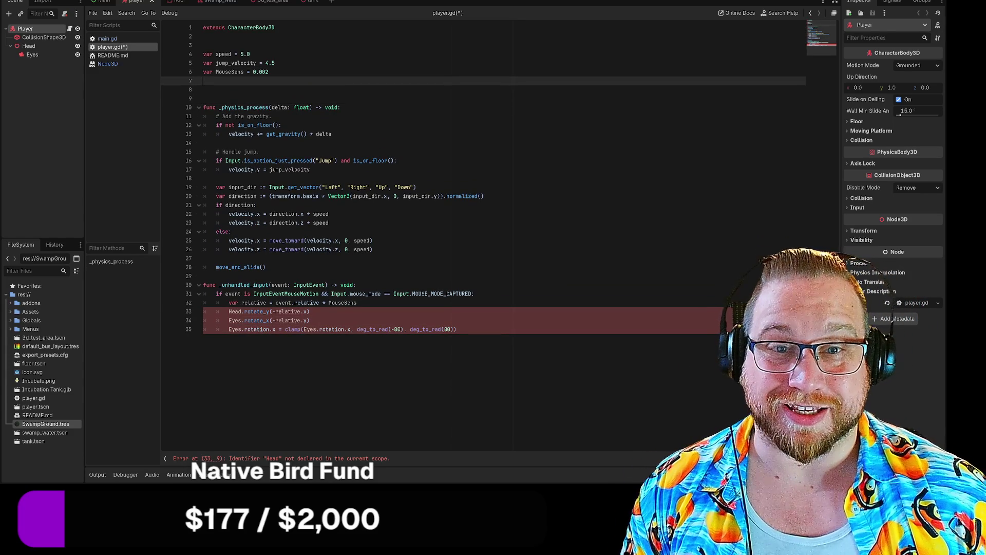
pyautogui.press('Up')
pyautogui.press('Up')
pyautogui.press('Up')
pyautogui.press('Return')
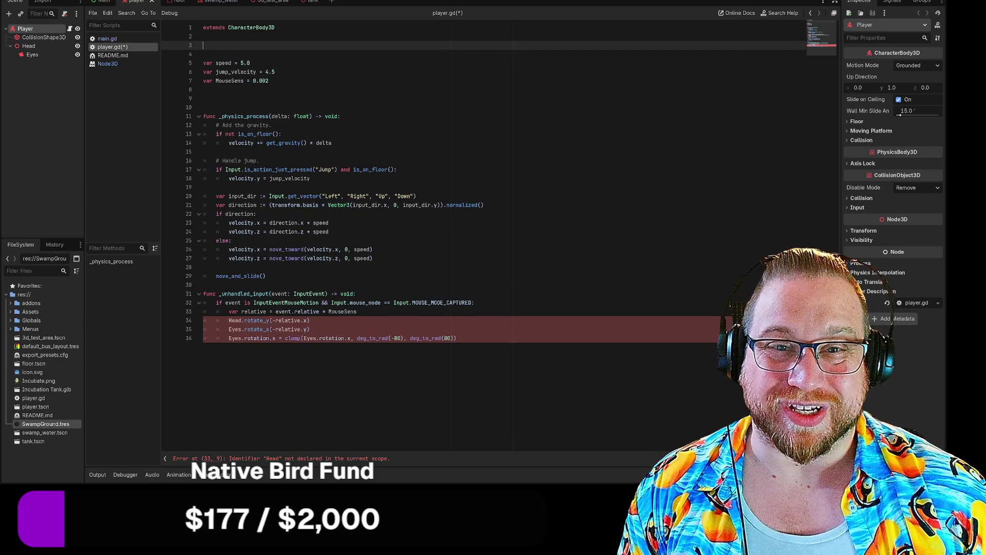
pyautogui.write('@onready ')
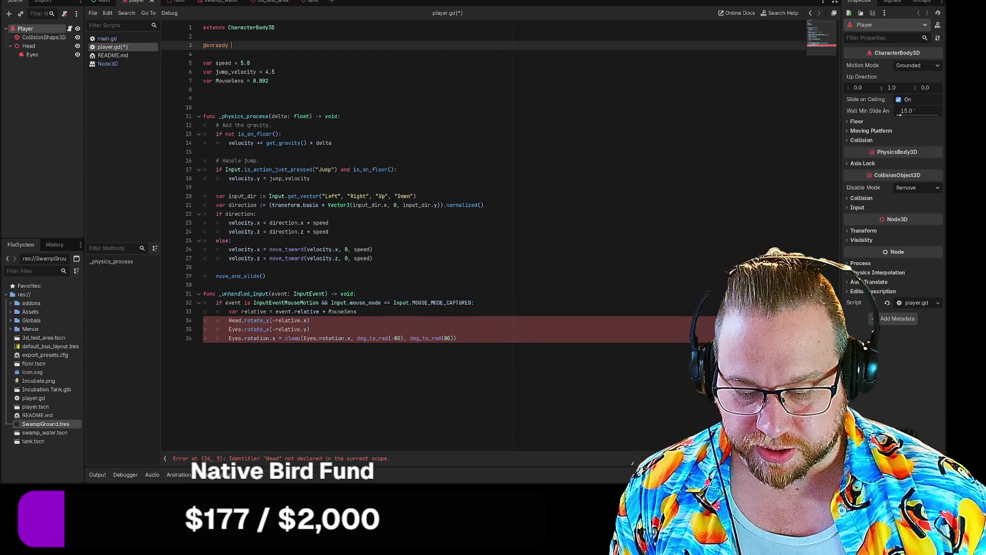
pyautogui.write('var Head ')
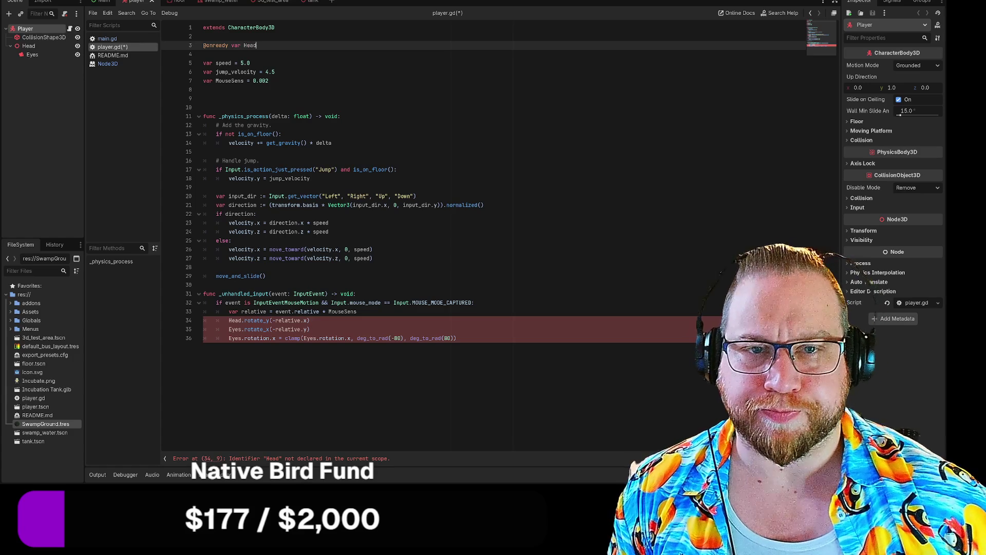
pyautogui.write('=')
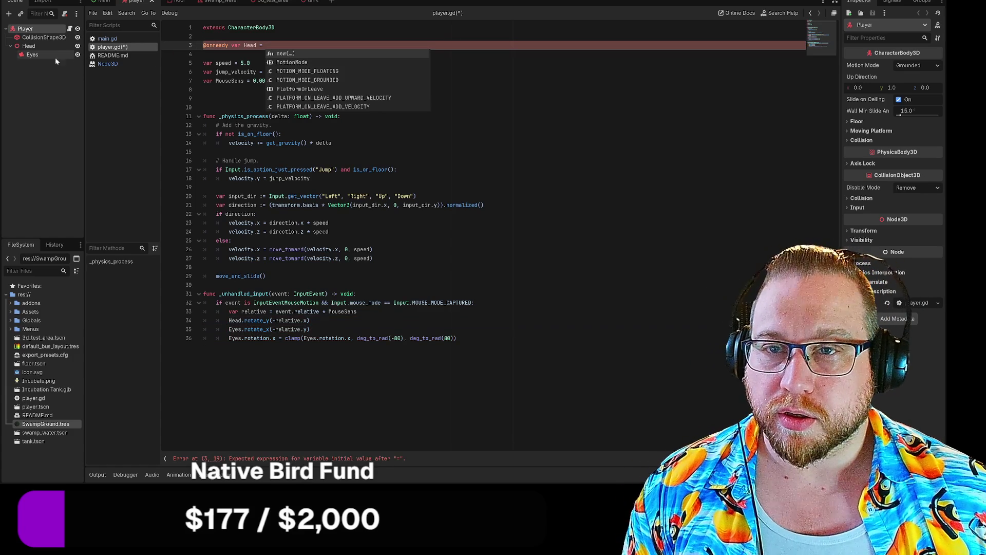
pyautogui.moveTo(28, 46); pyautogui.dragTo(312, 46)
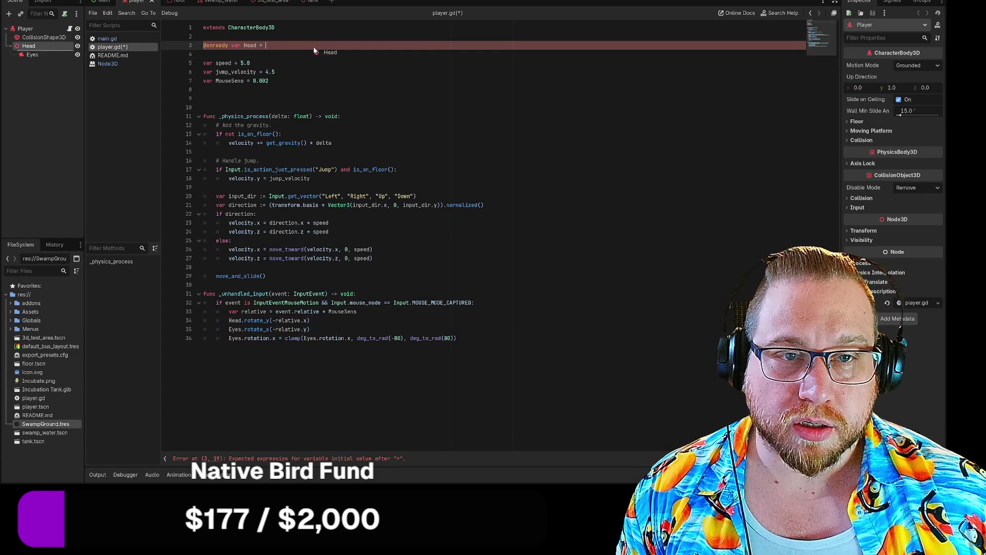
pyautogui.press('Return')
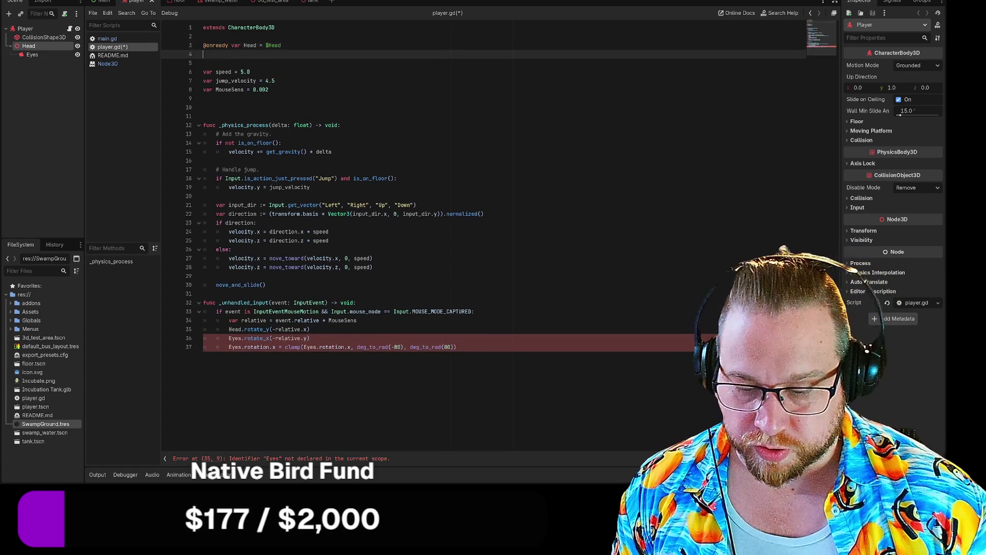
pyautogui.write('@onrea')
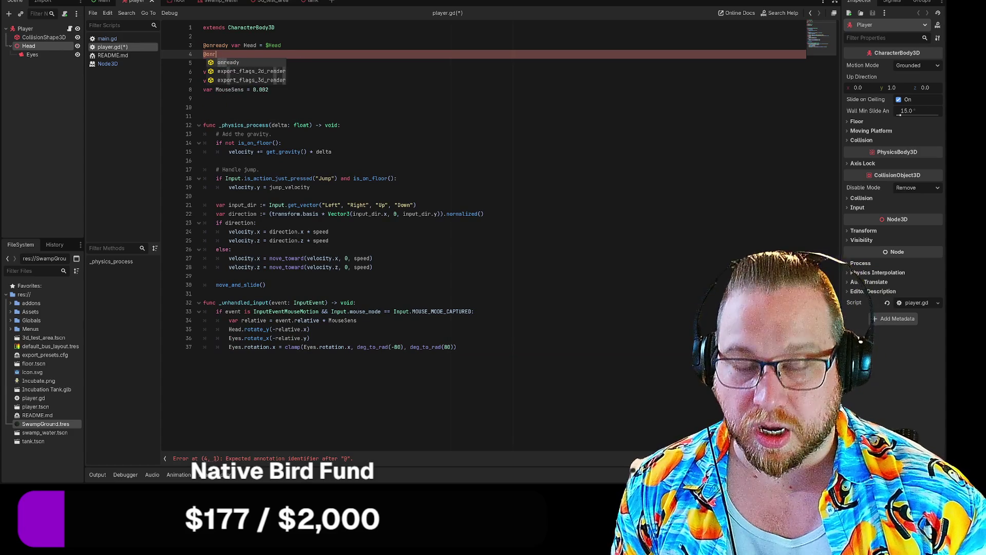
pyautogui.press('Return')
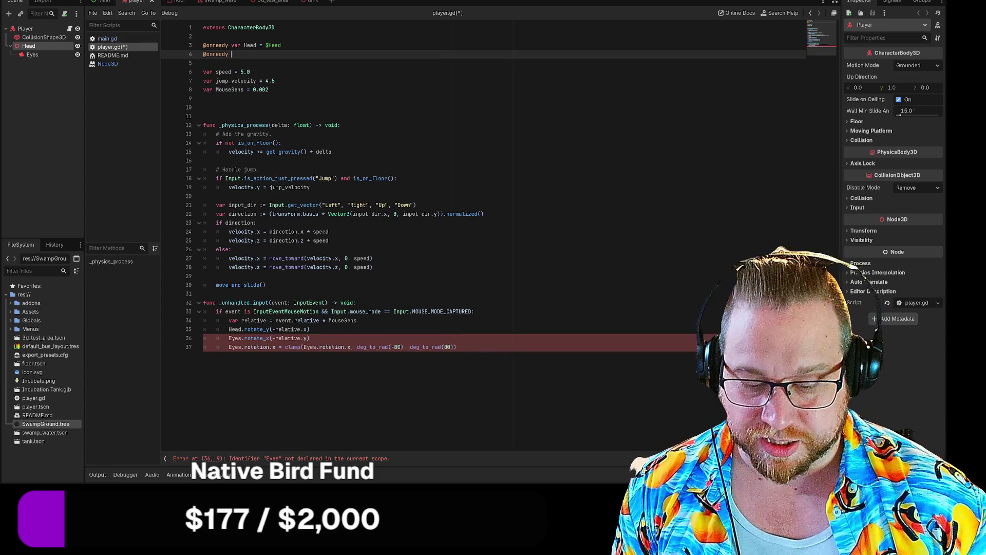
pyautogui.write('var Eyes =')
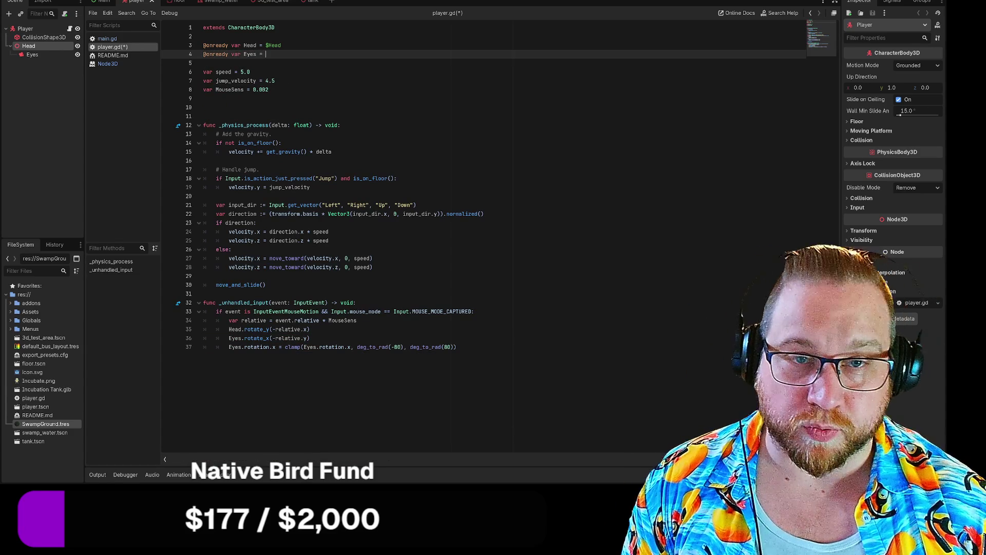
pyautogui.moveTo(32, 55); pyautogui.dragTo(297, 55)
pyautogui.press('Down')
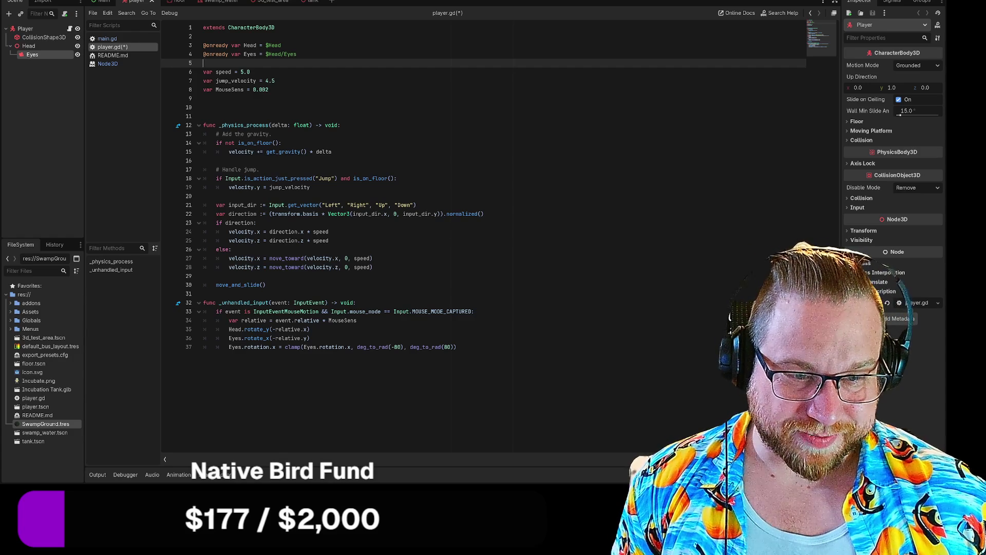
# Insert blank lines above _physics_process and bring up the Project menu
pyautogui.click(474, 312)
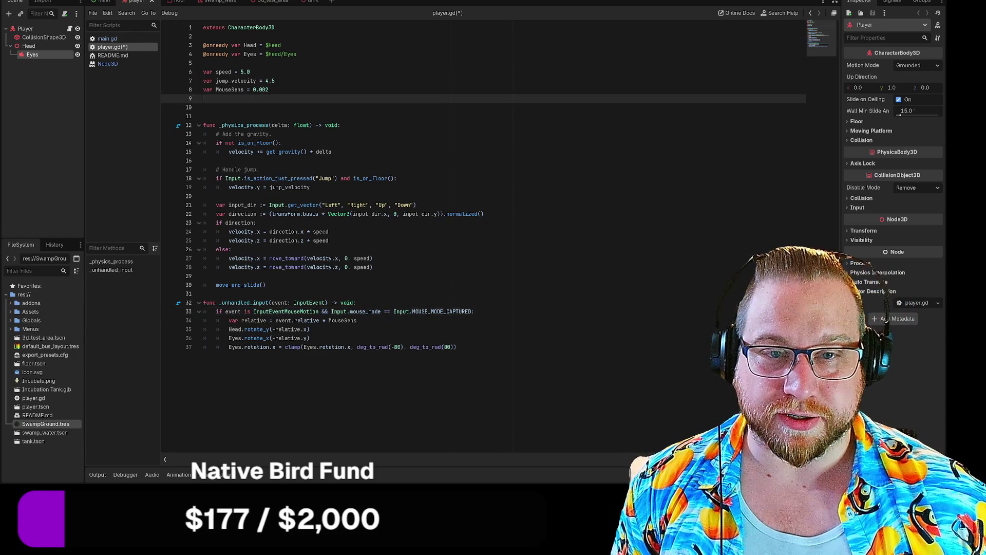
pyautogui.click(203, 98)
pyautogui.press('Return')
pyautogui.press('Return')
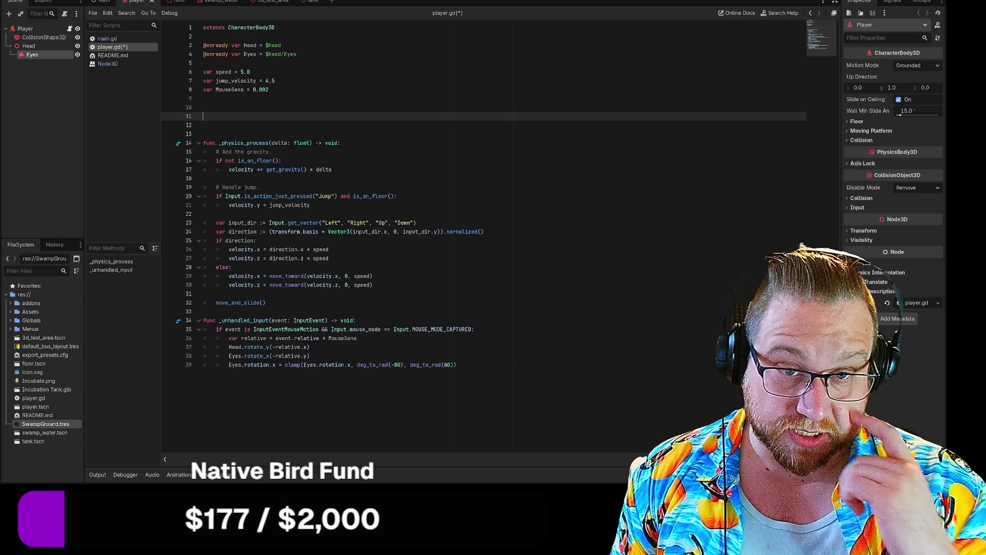
pyautogui.click(204, 108)
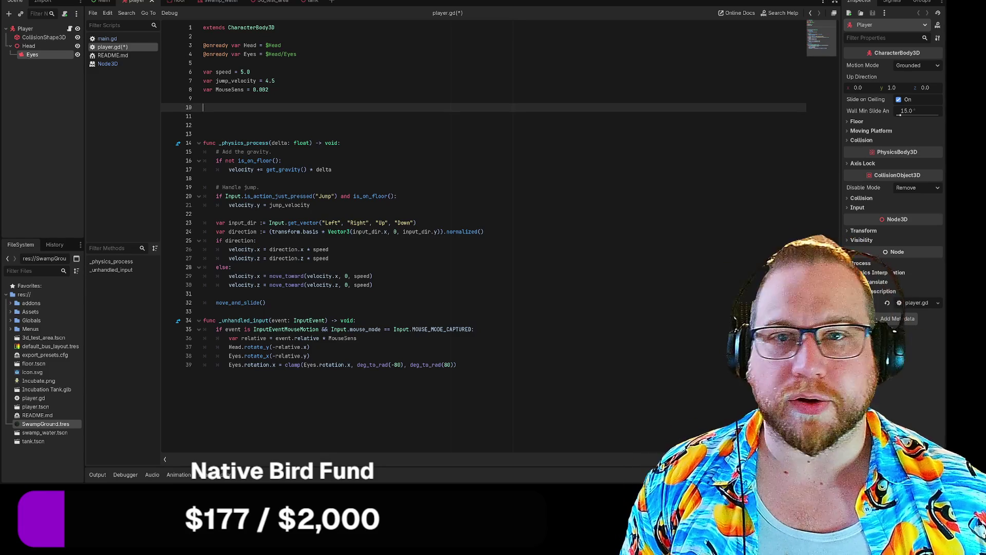
pyautogui.click(41, 1)
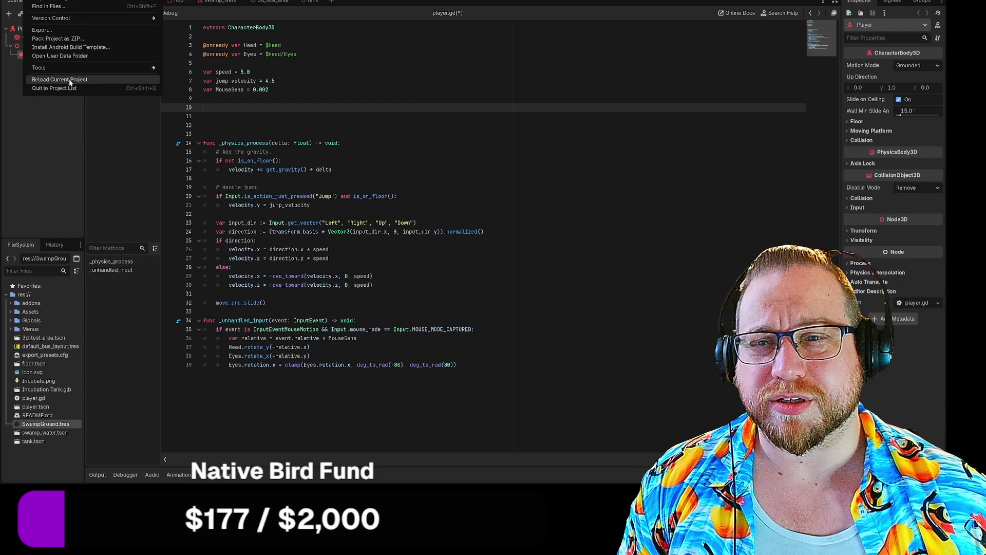
# Go to Project Settings' Input Map and focus the Add New Action field
pyautogui.click(53, 2)
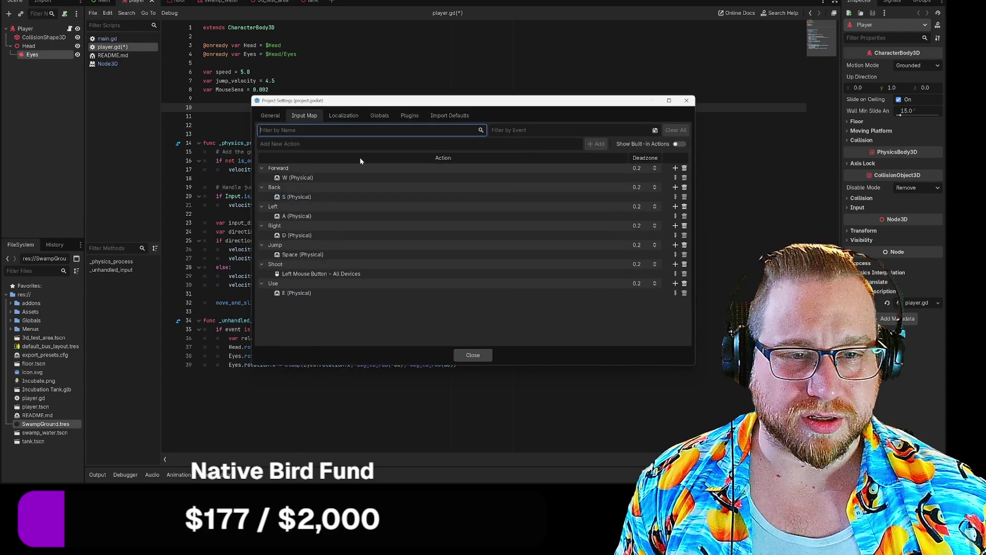
pyautogui.click(513, 144)
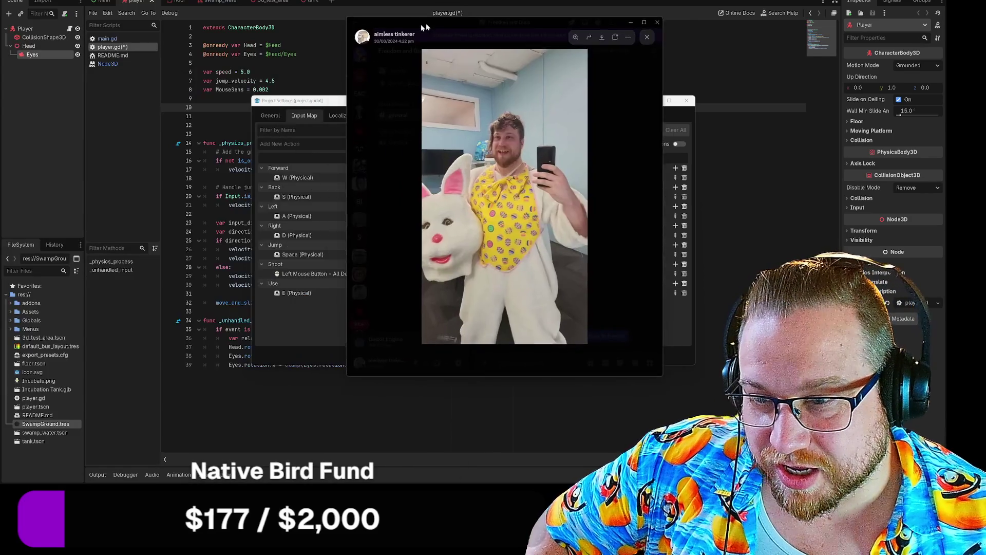
# Move the Discord photo viewer window aside, then back over the Godot editor
pyautogui.moveTo(426, 23)
pyautogui.mouseDown()
pyautogui.moveTo(265, 50)
pyautogui.moveTo(158, 5)
pyautogui.mouseUp()
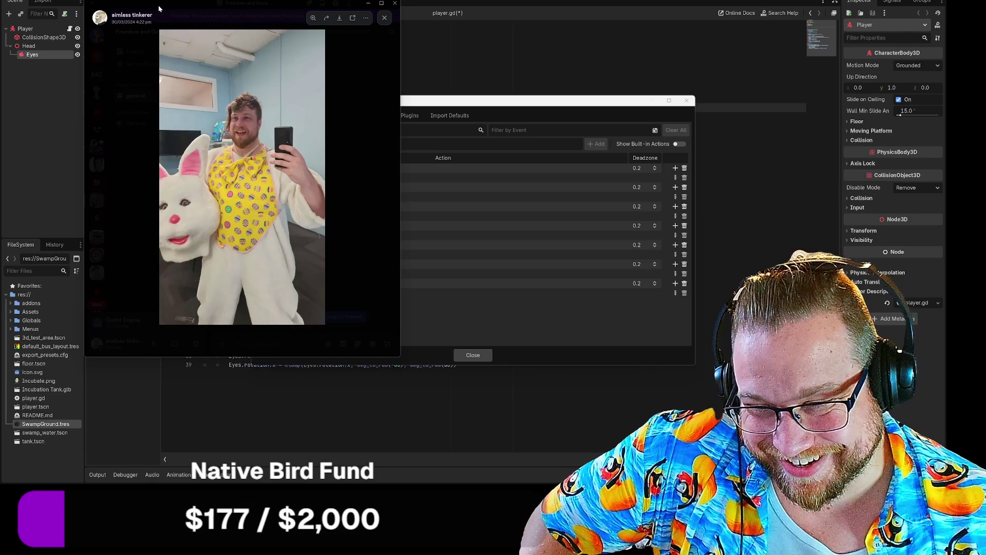
pyautogui.moveTo(159, 8)
pyautogui.mouseDown()
pyautogui.moveTo(99, 33)
pyautogui.moveTo(0, 33)
pyautogui.mouseUp()
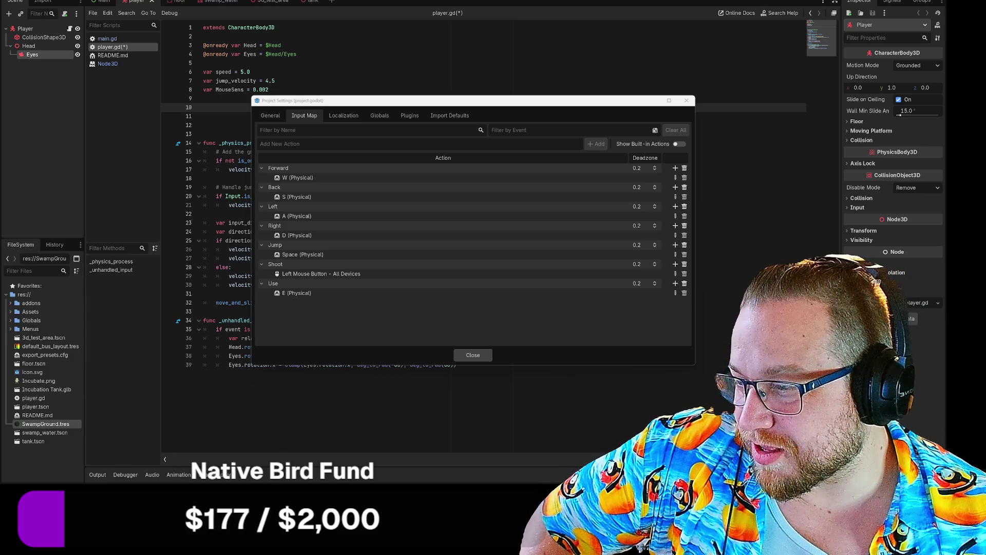
pyautogui.moveTo(0, 33)
pyautogui.mouseDown()
pyautogui.moveTo(149, 36)
pyautogui.moveTo(146, 17)
pyautogui.mouseUp()
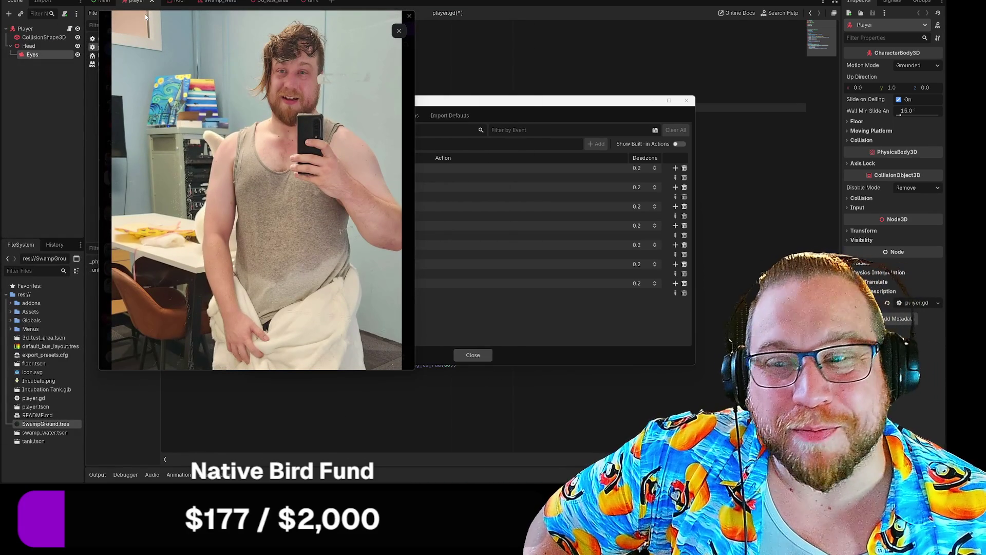
pyautogui.moveTo(146, 17); pyautogui.dragTo(0, 30)
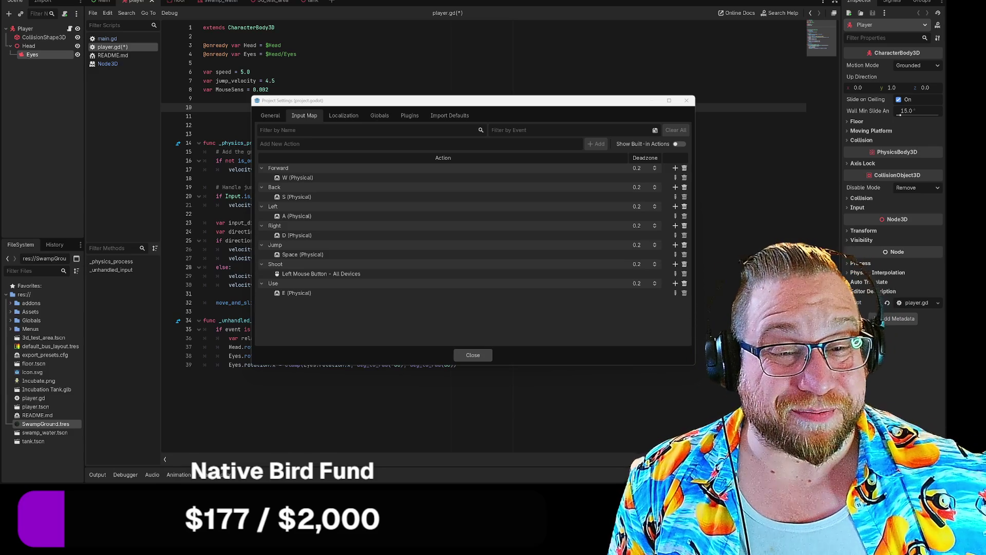
# Focus the Input Map's Add New Action field
pyautogui.click(510, 144)
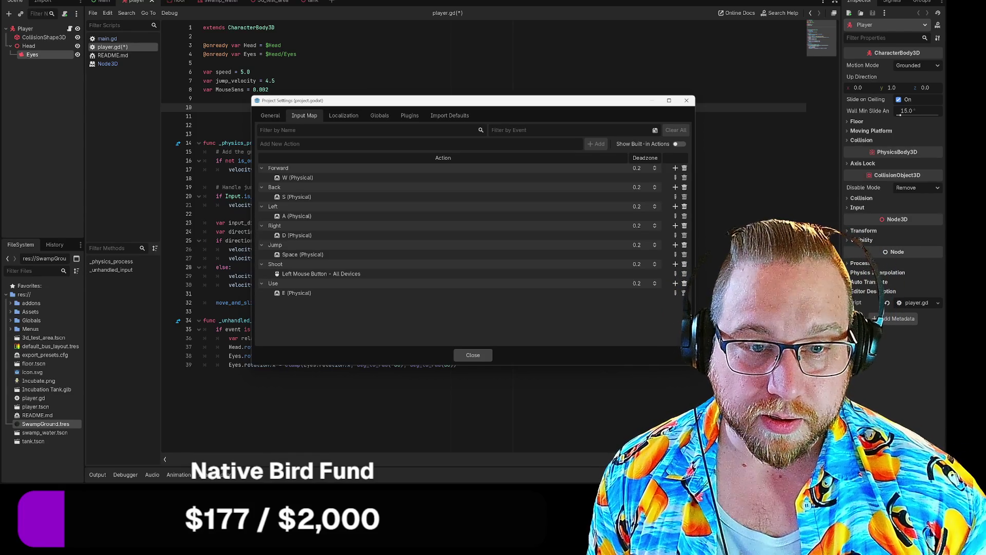
# Create a MouseCapture action bound to the Tab key, then close Project Settings
pyautogui.write('MouseCapt')
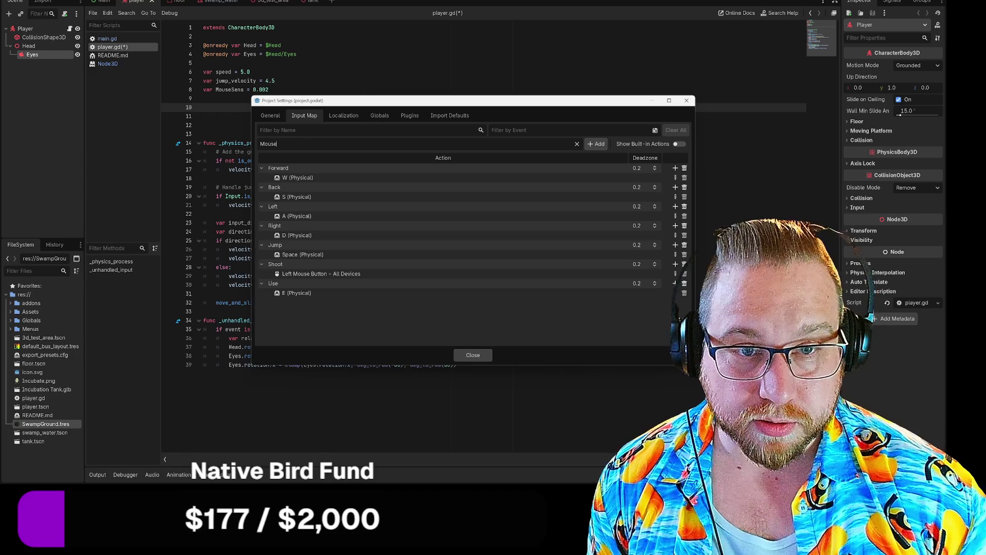
pyautogui.write('ure')
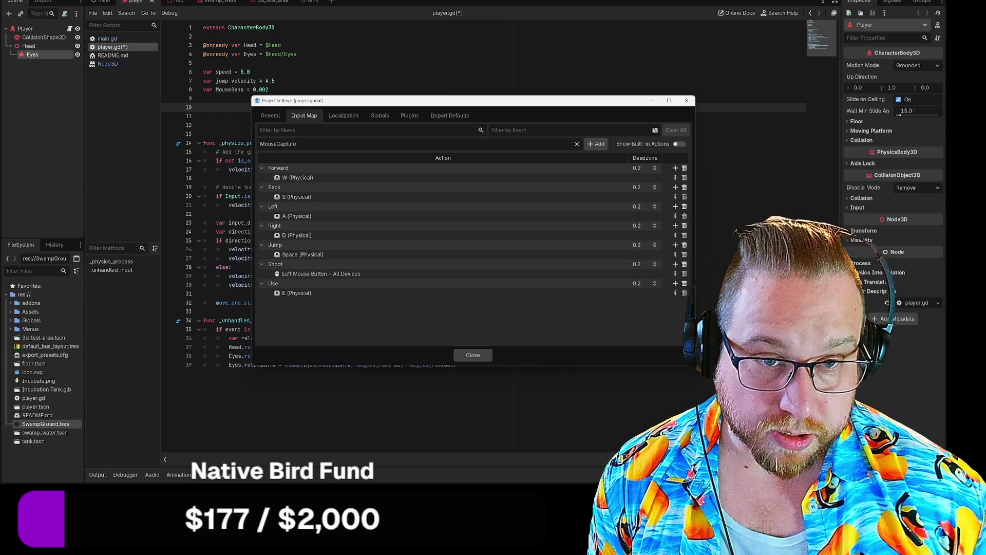
pyautogui.click(597, 144)
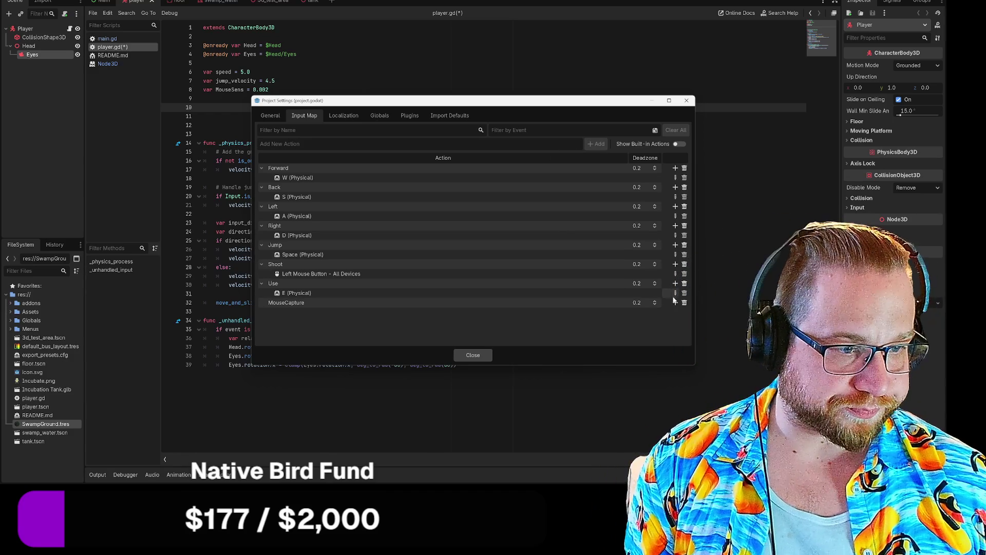
pyautogui.click(675, 303)
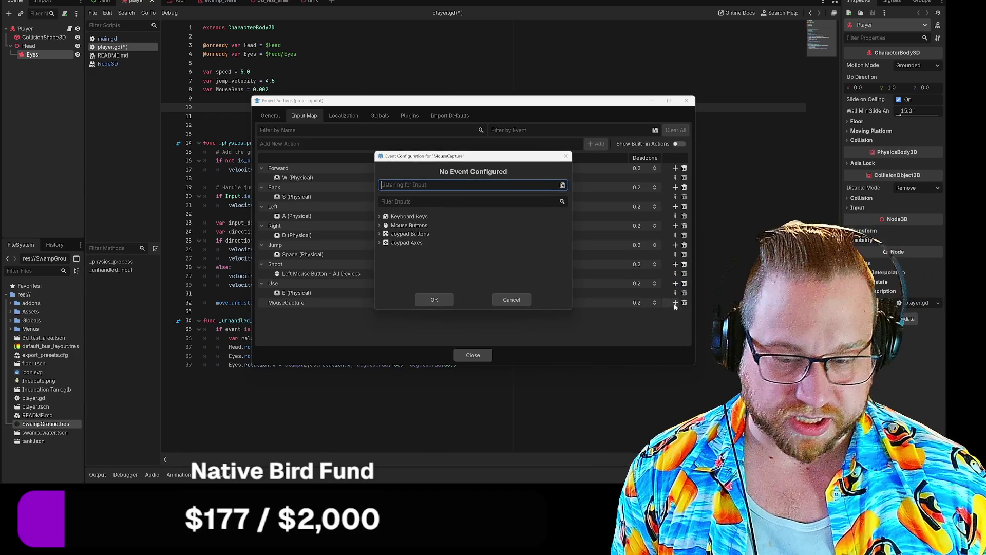
pyautogui.press('Tab')
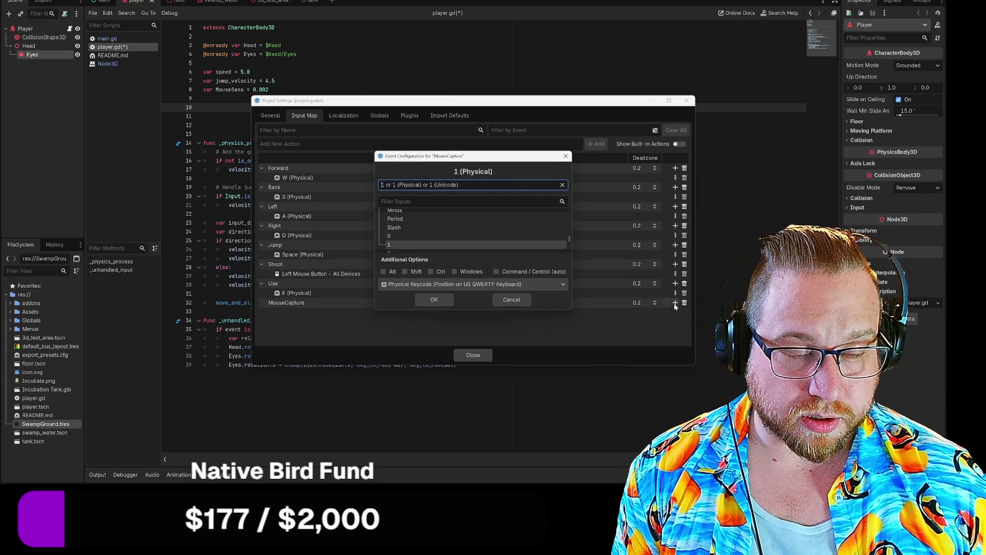
pyautogui.click(437, 303)
pyautogui.click(435, 300)
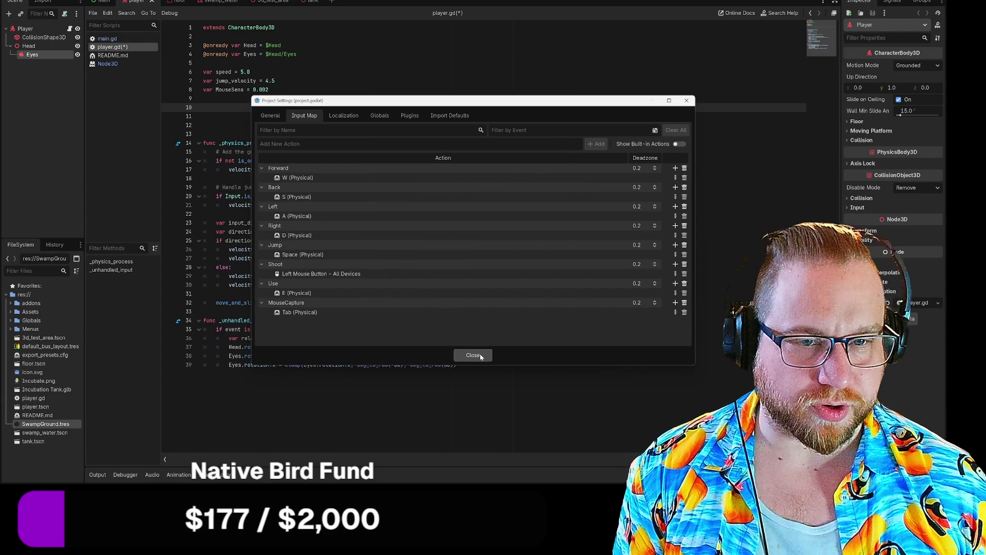
pyautogui.click(473, 355)
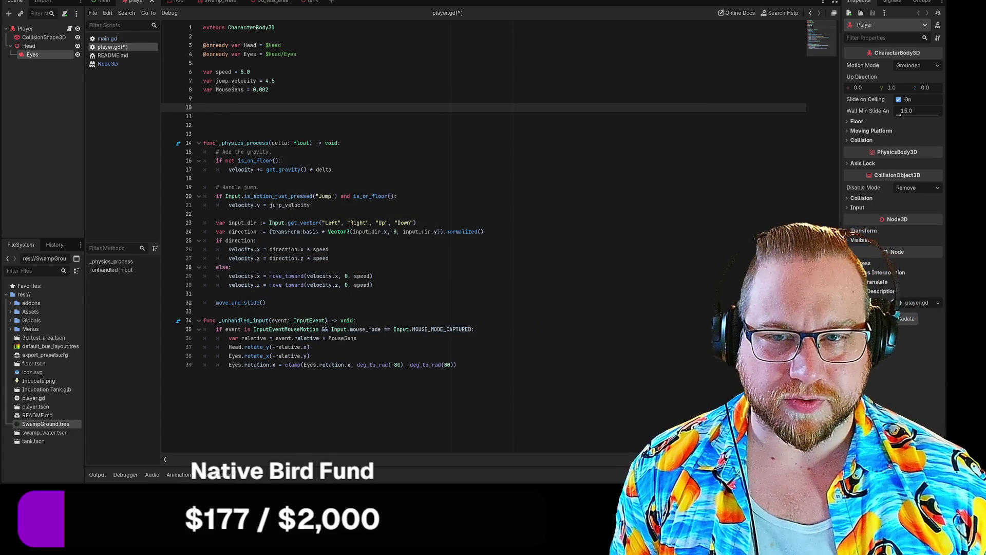
# Enlarge the editor font and remove an extra blank line above _physics_process
pyautogui.hotkey('ctrl', '=')
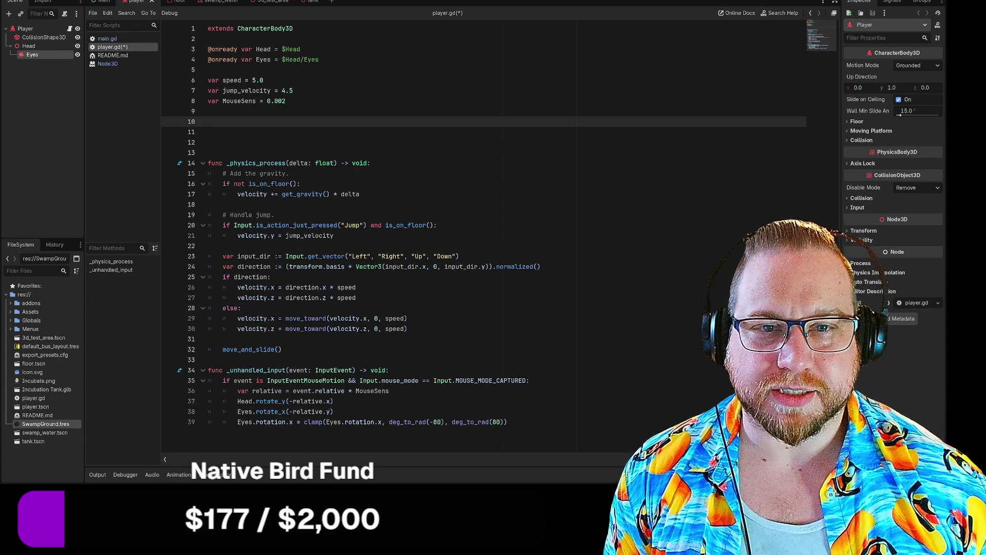
pyautogui.press('BackSpace')
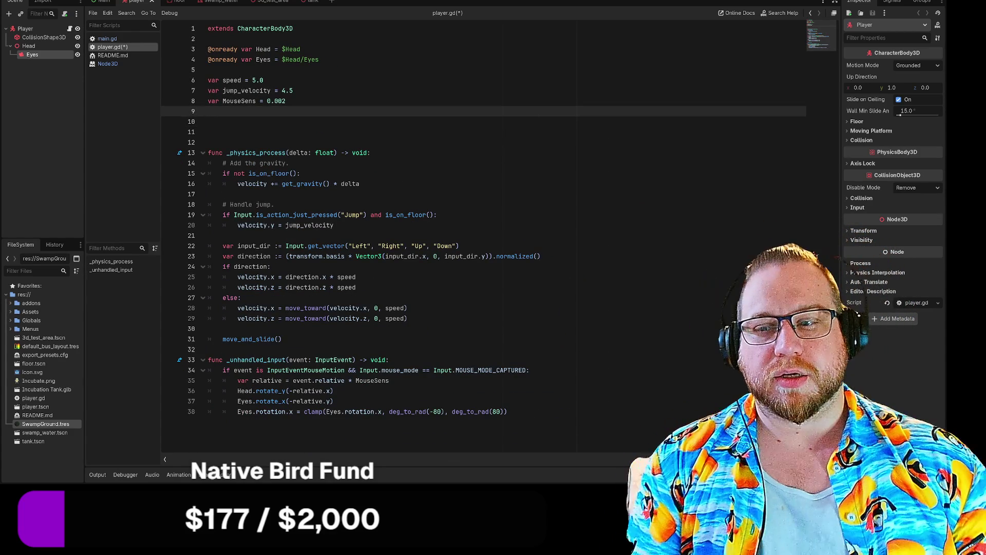
pyautogui.doubleClick(215, 80)
pyautogui.click(211, 143)
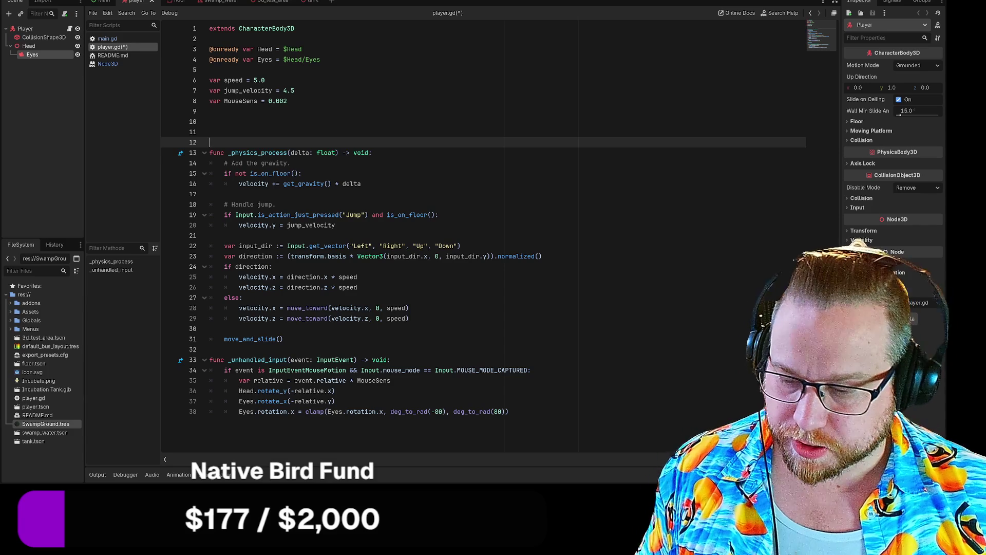
pyautogui.click(210, 110)
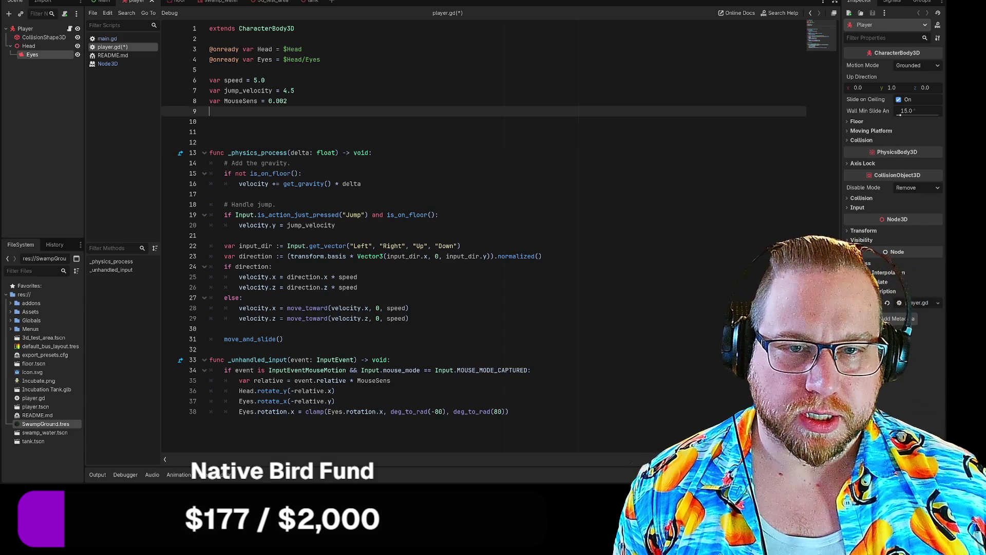
pyautogui.click(509, 1)
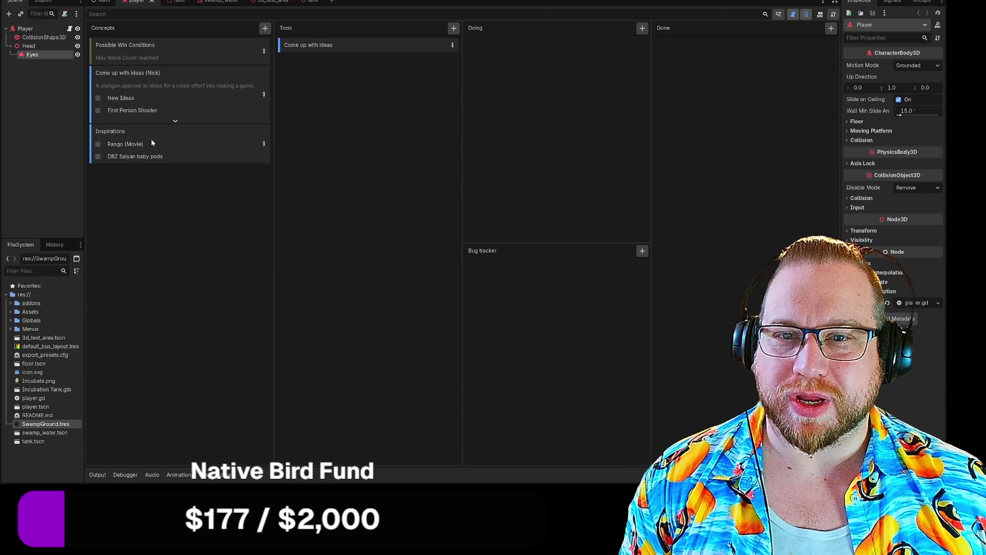
pyautogui.click(176, 122)
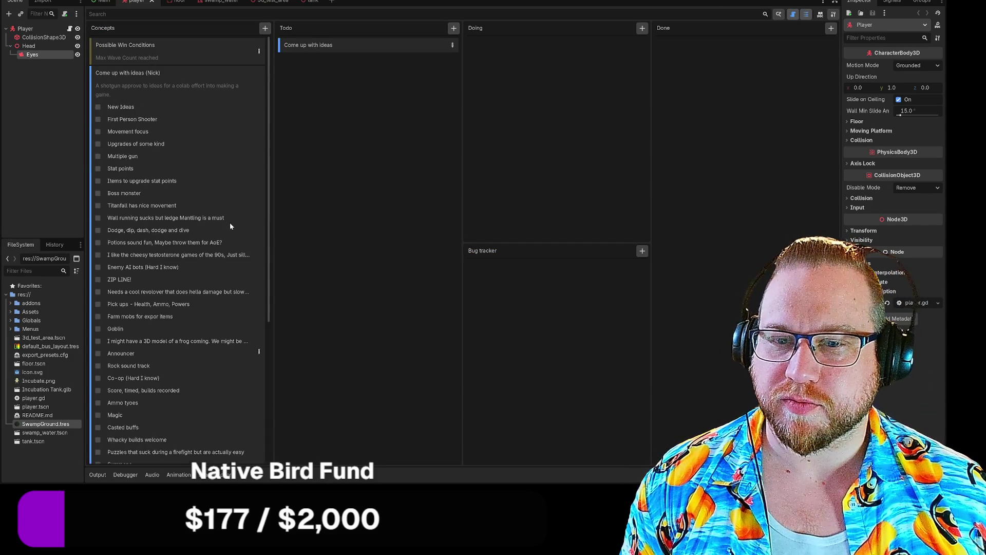
pyautogui.scroll(-5, 229, 217)
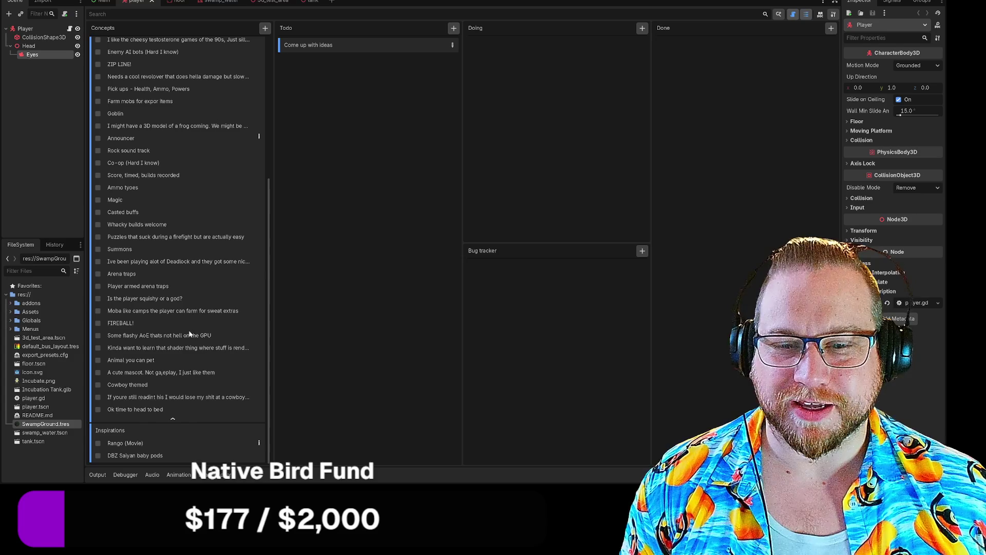
pyautogui.click(172, 419)
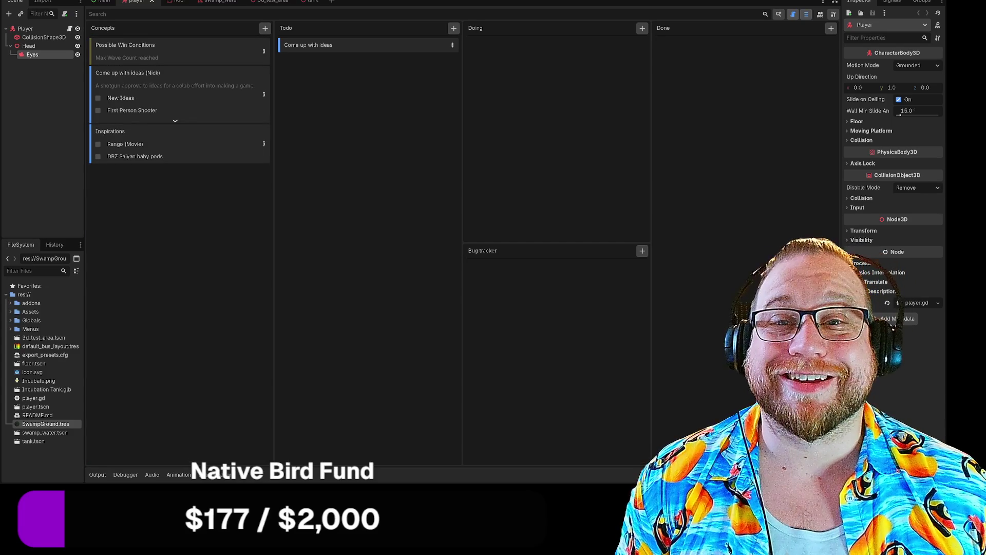
pyautogui.hotkey('ctrl', 'F2')
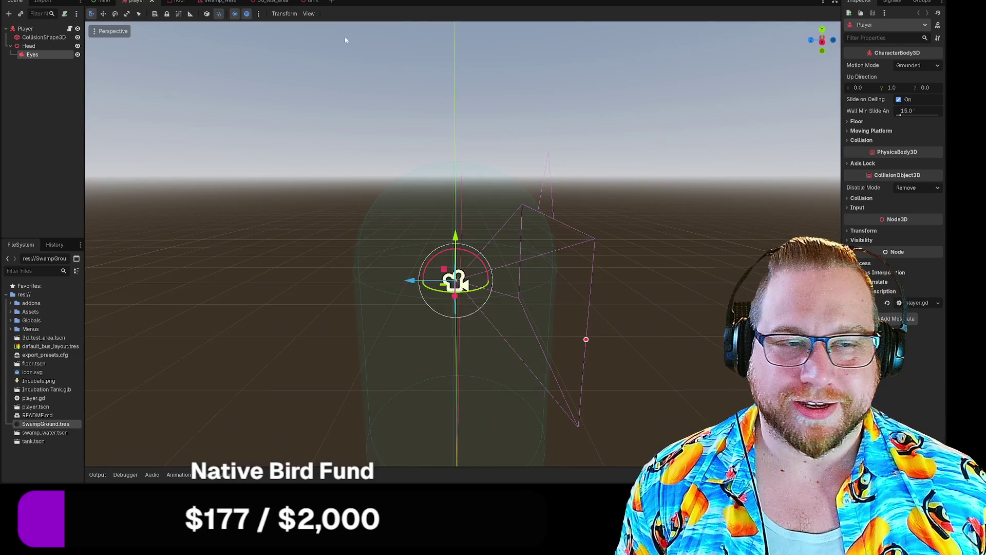
pyautogui.hotkey('ctrl', 'F1')
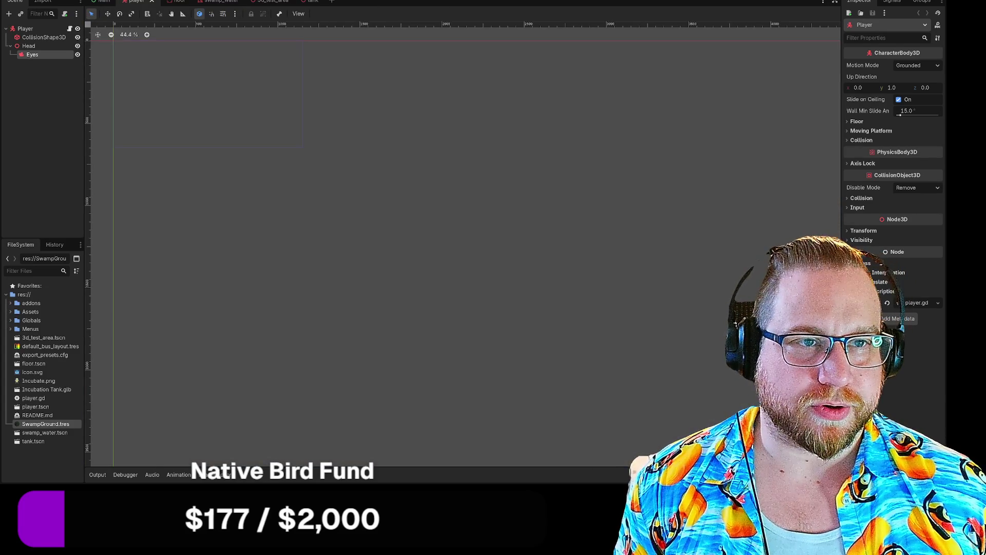
pyautogui.hotkey('ctrl', 'F3')
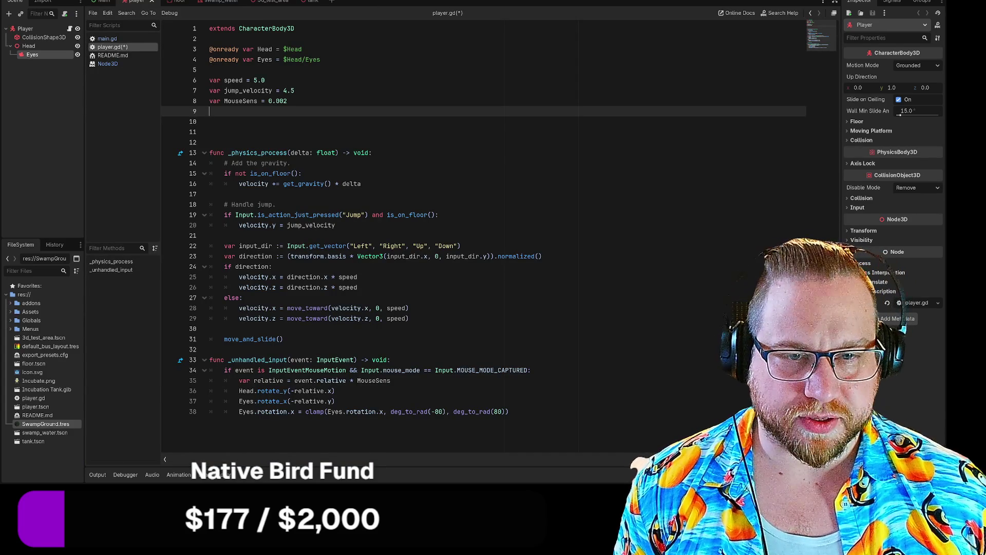
# Delete the '# Add the gravity.' and '# Handle jump.' comments
pyautogui.moveTo(224, 163); pyautogui.dragTo(291, 163)
pyautogui.press('BackSpace')
pyautogui.press('BackSpace')
pyautogui.press('Return')
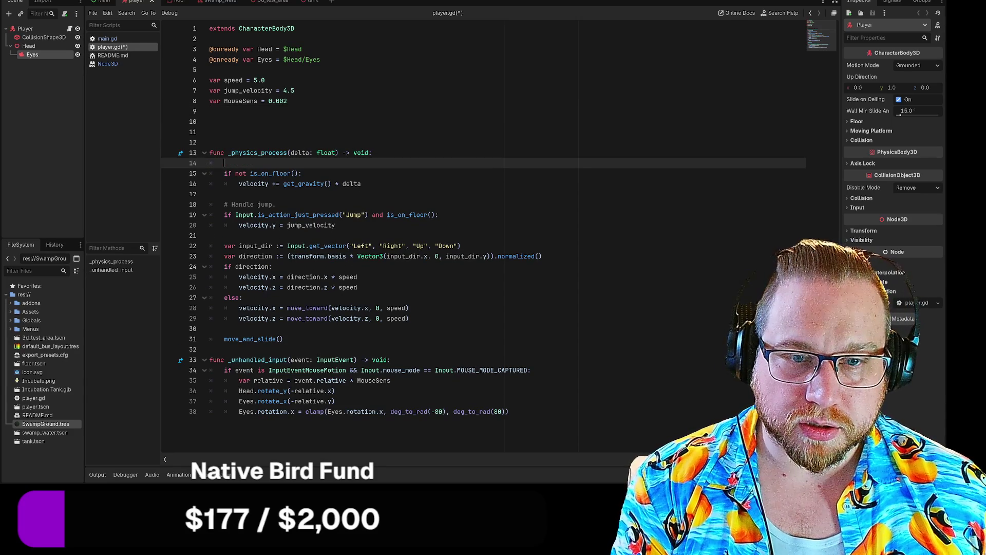
pyautogui.moveTo(275, 204); pyautogui.dragTo(209, 205)
pyautogui.press('BackSpace')
pyautogui.press('BackSpace')
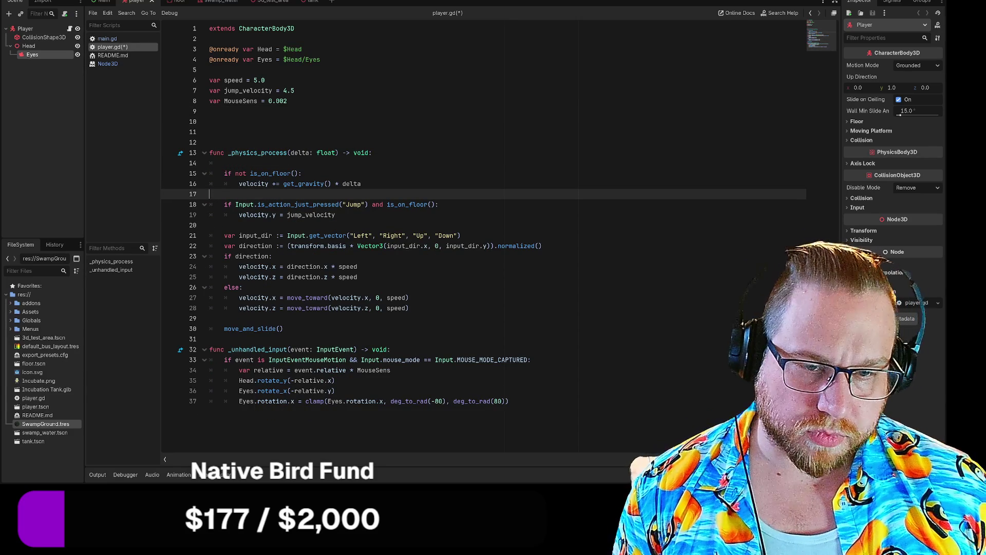
# Change line 22's direction to use Eyes.global_transform.basis instead of transform.basis
pyautogui.click(410, 308)
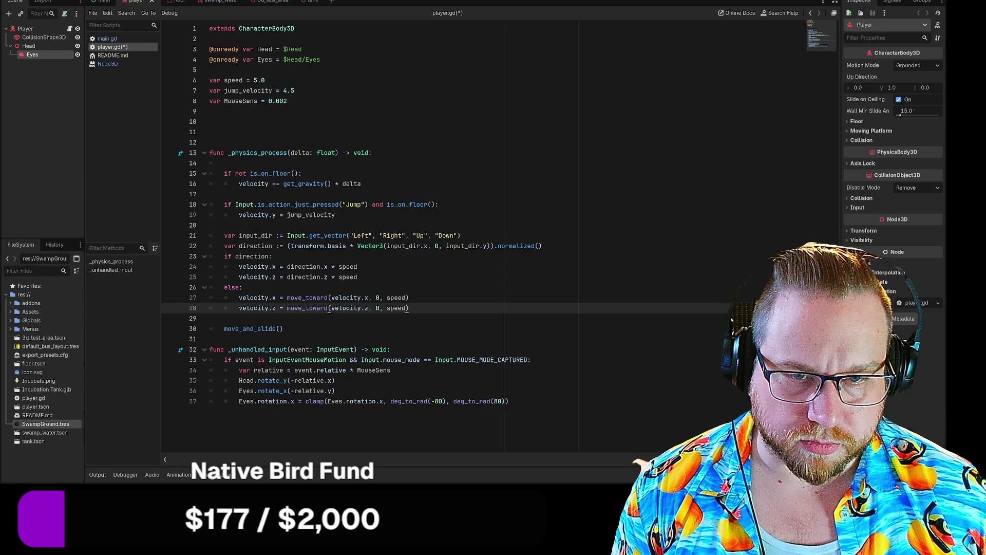
pyautogui.click(290, 246)
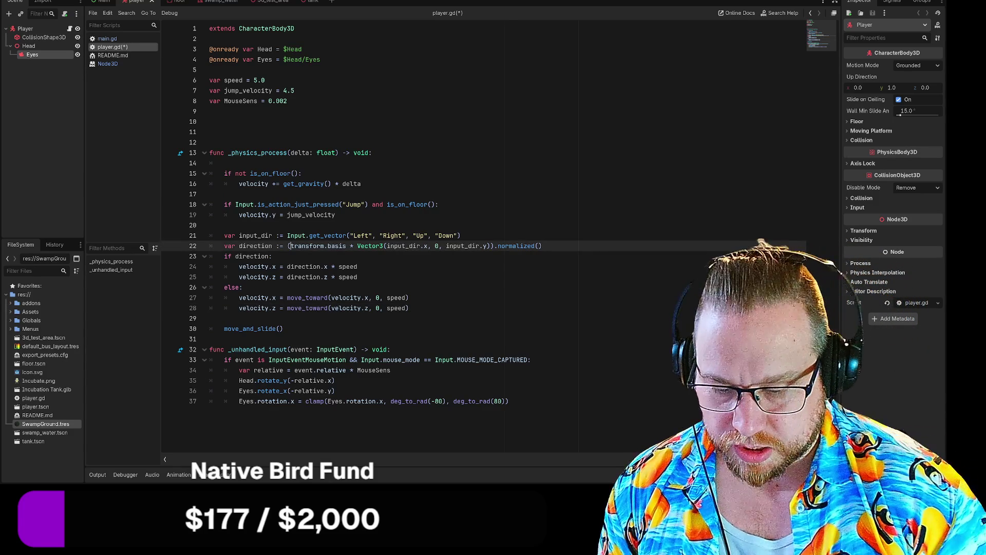
pyautogui.write('Eye')
pyautogui.write('s.gl')
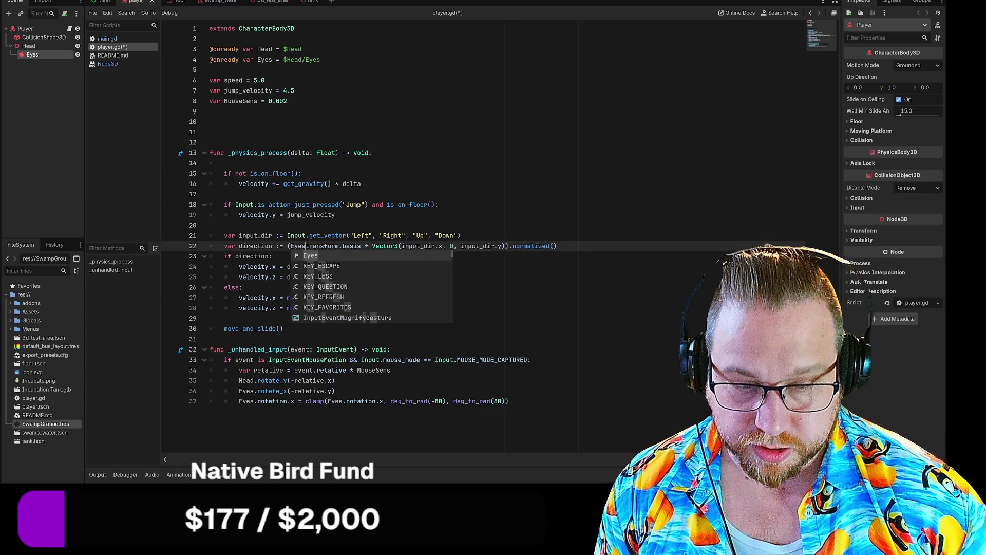
pyautogui.write('obal')
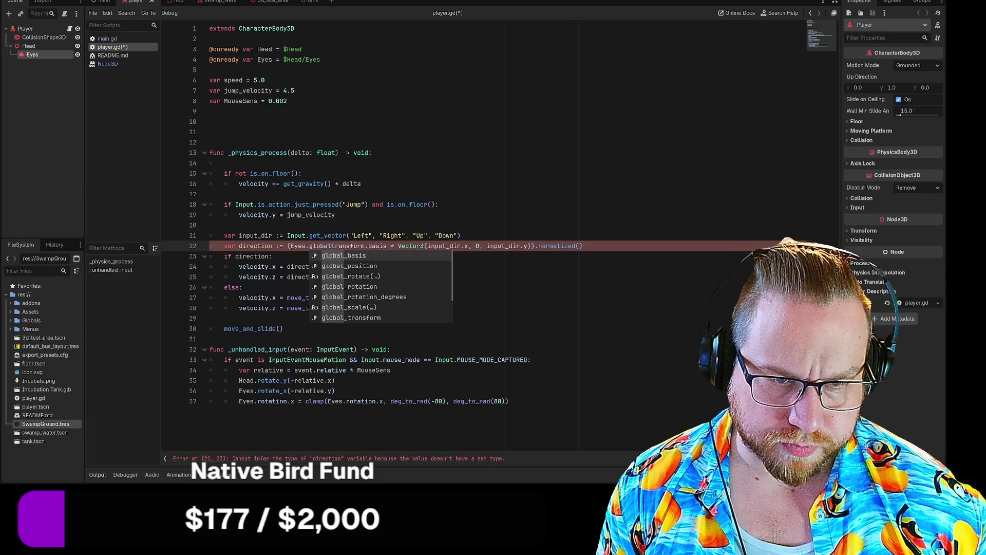
pyautogui.write('_')
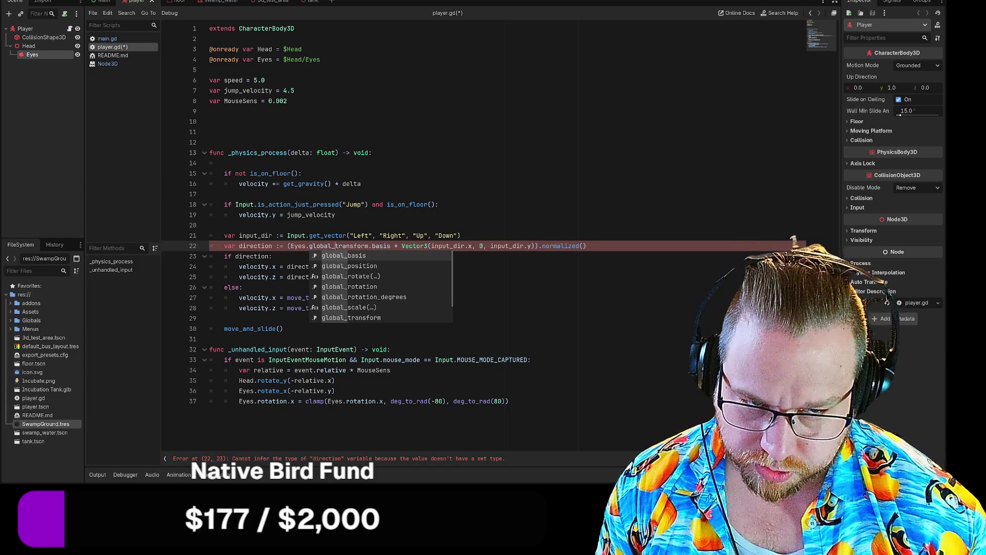
pyautogui.click(463, 236)
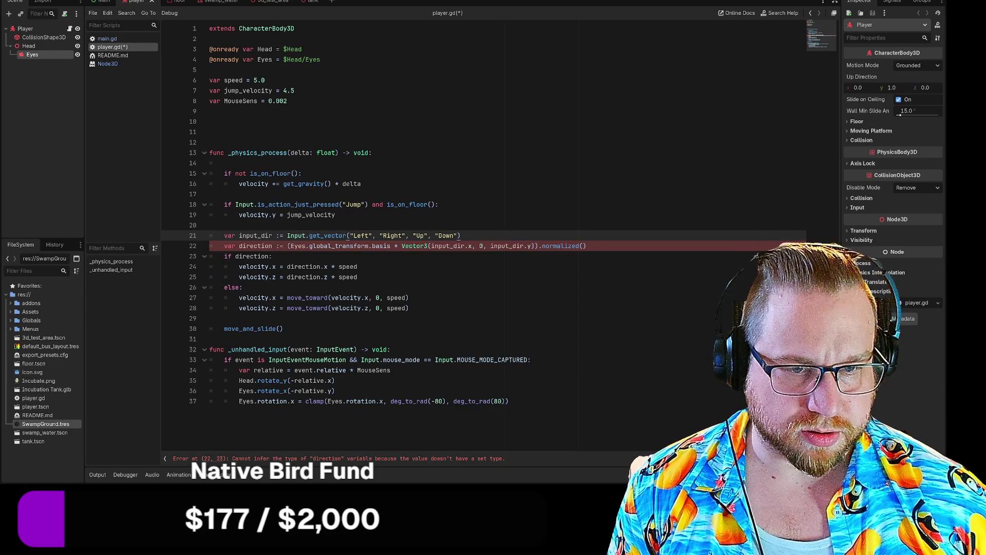
pyautogui.click(337, 246)
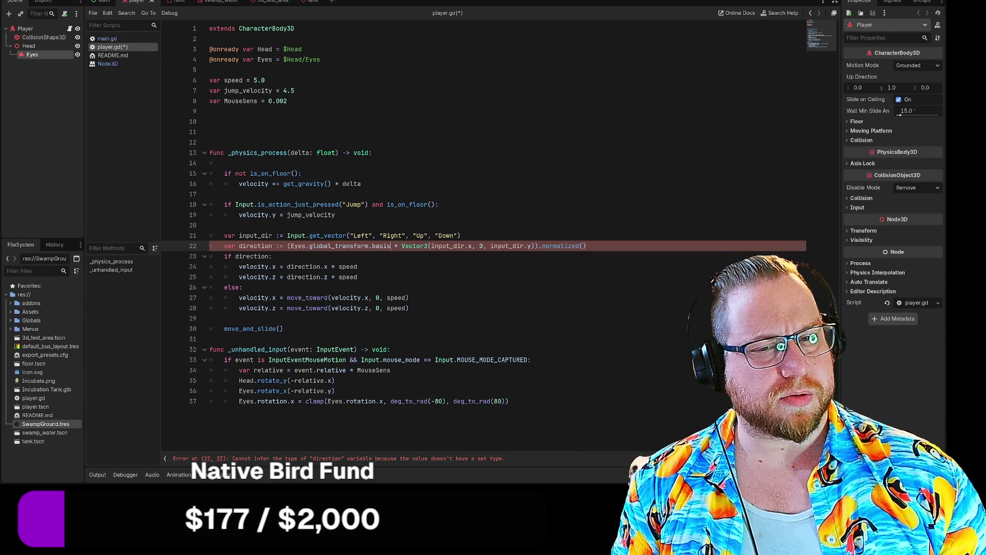
# Add a blank line after the direction line and run the game with F5
pyautogui.press('Return')
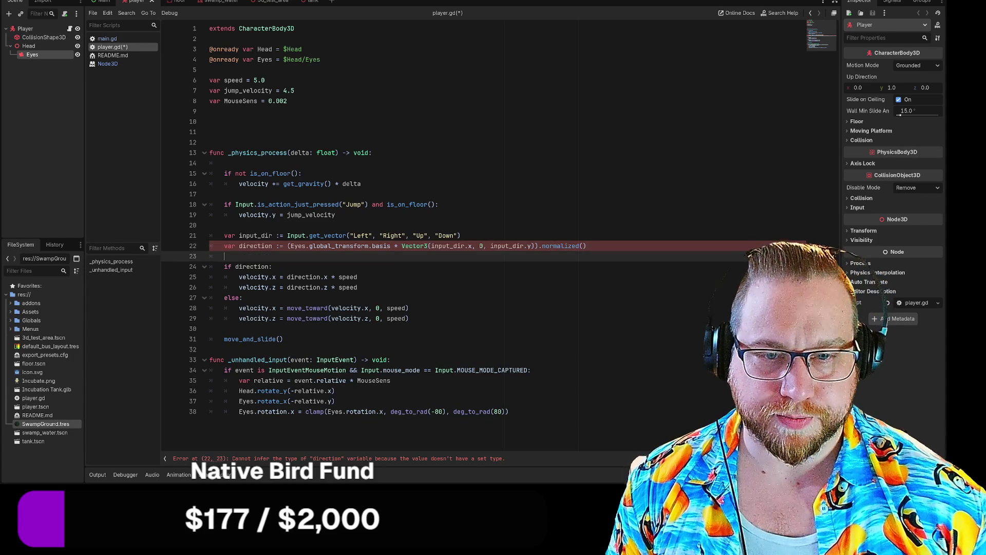
pyautogui.press('Down')
pyautogui.press('Down')
pyautogui.press('Down')
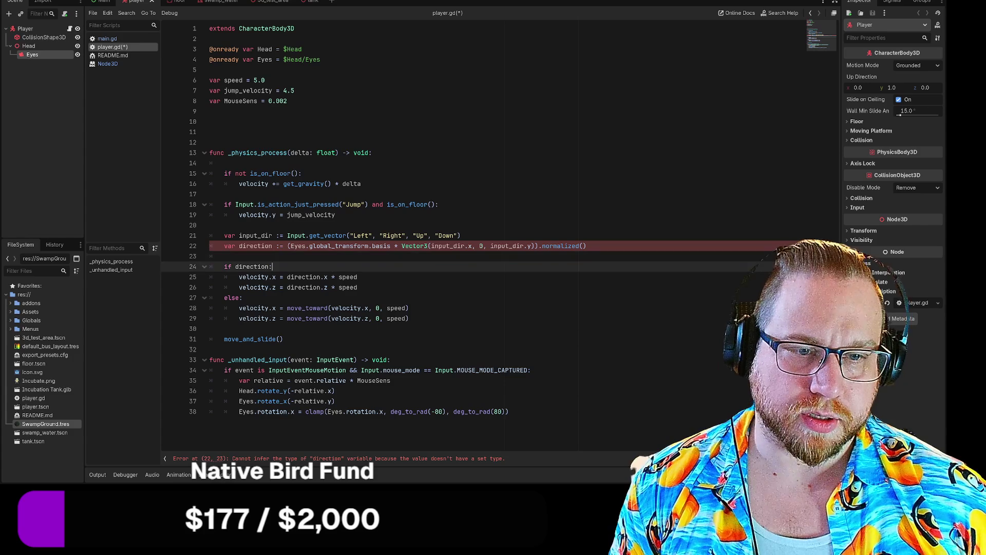
pyautogui.press('End')
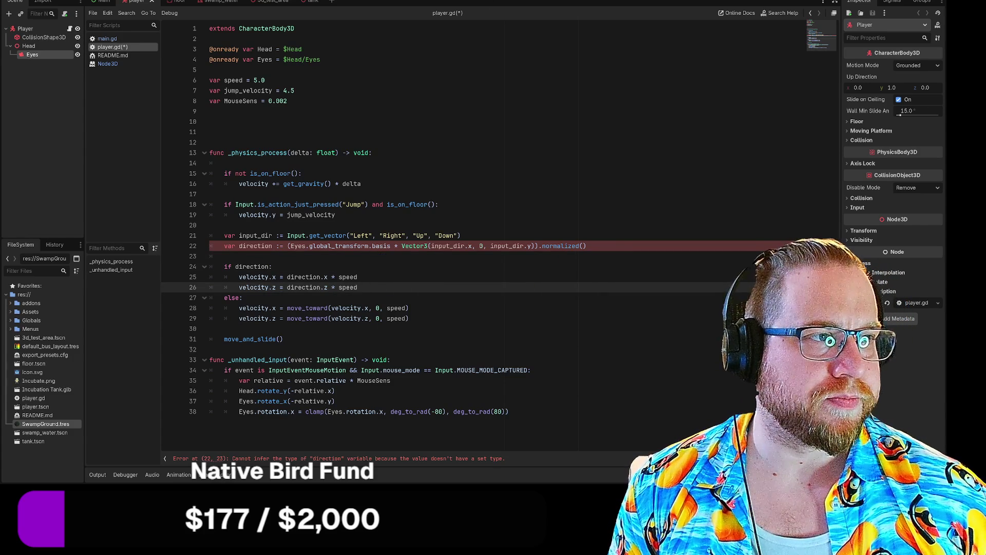
pyautogui.press('F5')
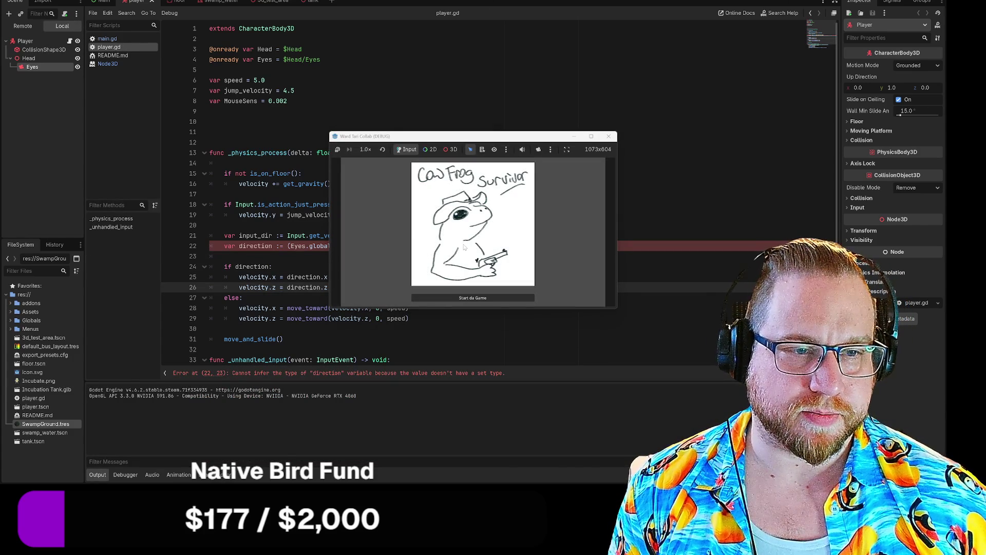
# Stop the running game and close the floor and tank scene tabs
pyautogui.click(609, 137)
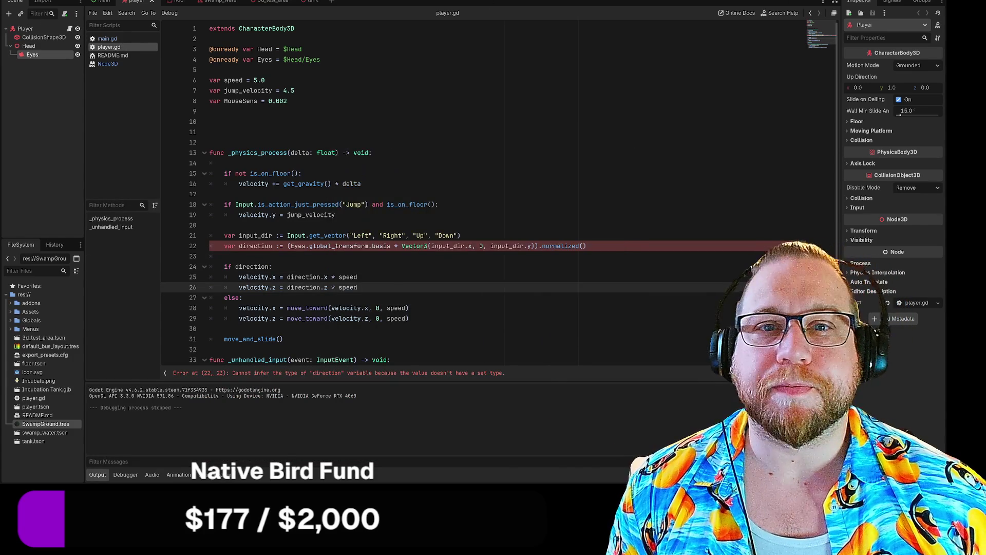
pyautogui.click(174, 2)
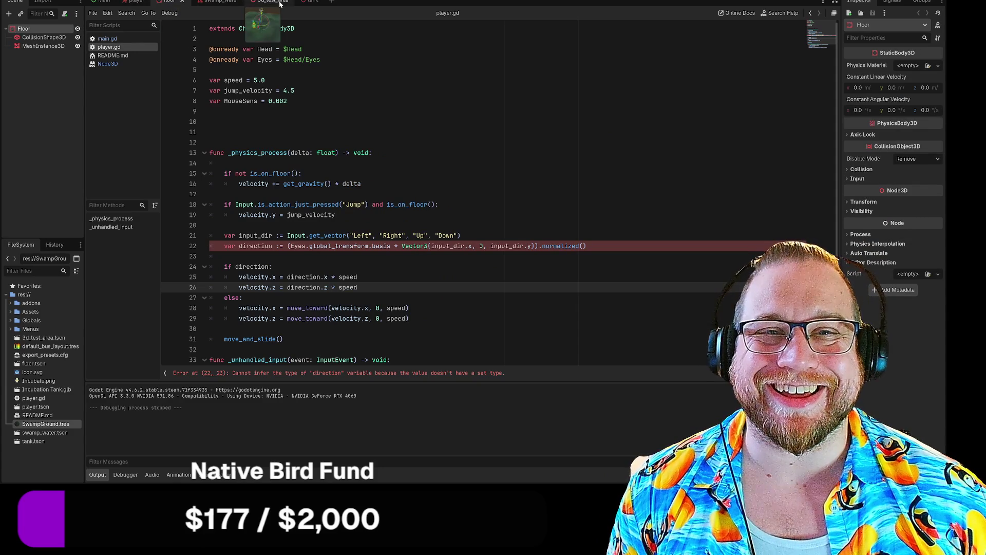
pyautogui.hotkey('ctrl', 'shift', 'w')
pyautogui.click(224, 3)
pyautogui.click(232, 2)
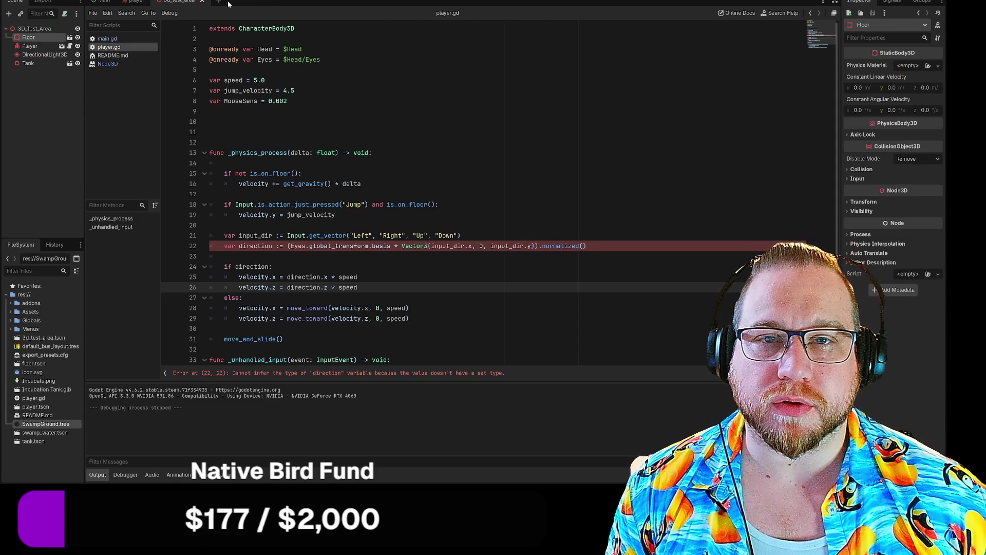
# Run the project with F5, stop it, then launch it once more
pyautogui.press('F5')
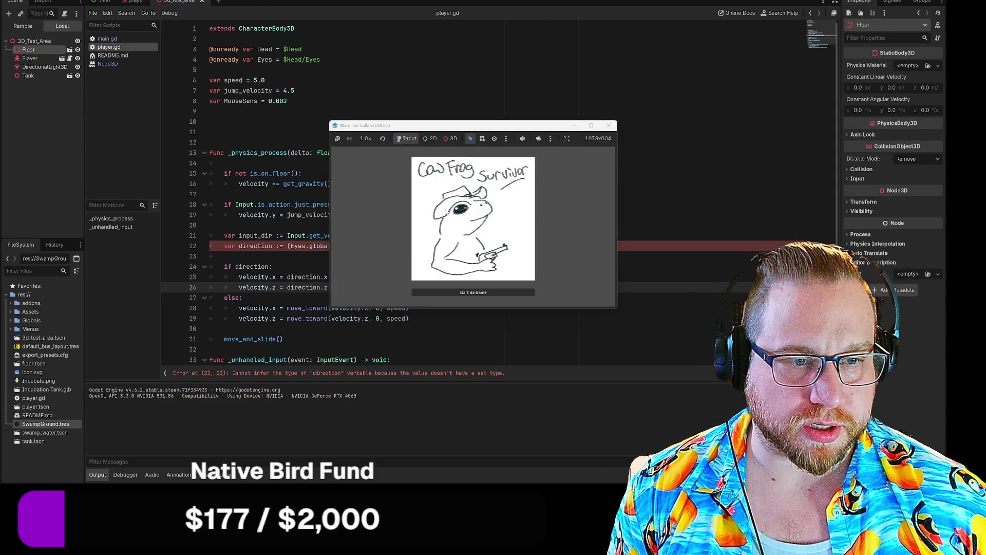
pyautogui.click(607, 126)
pyautogui.press('F5')
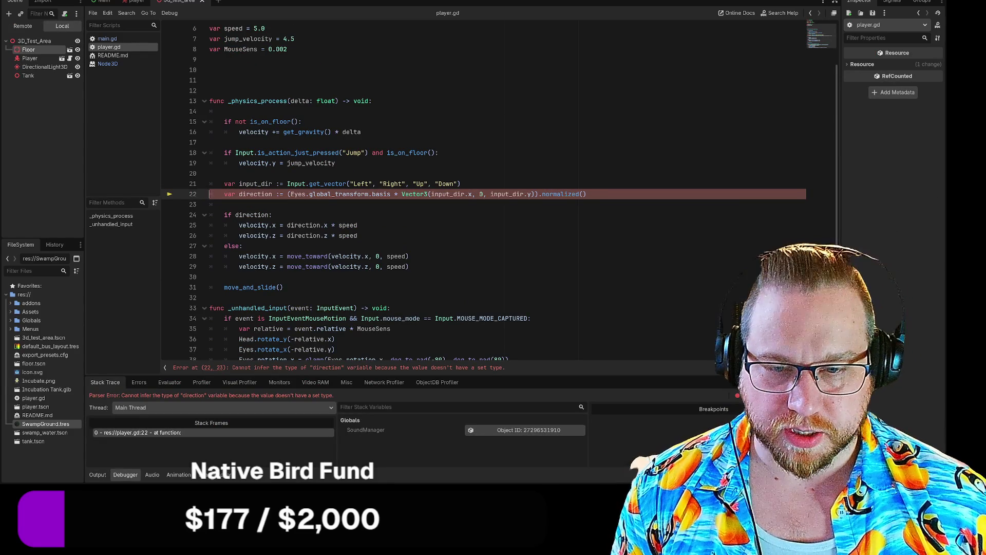
# Declare direction on line 22 with '=' instead of ':=', run the game to the floor, then stop it
pyautogui.click(243, 245)
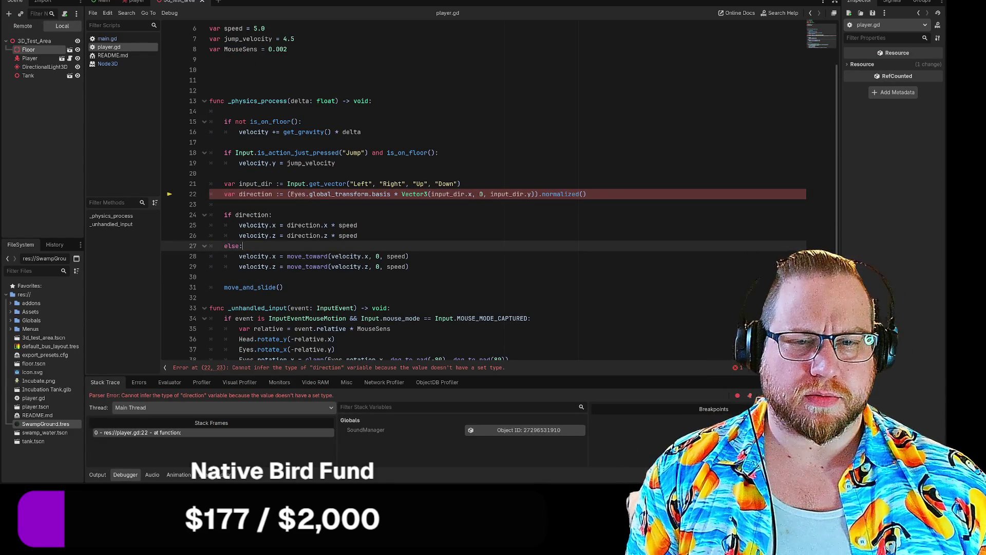
pyautogui.click(224, 204)
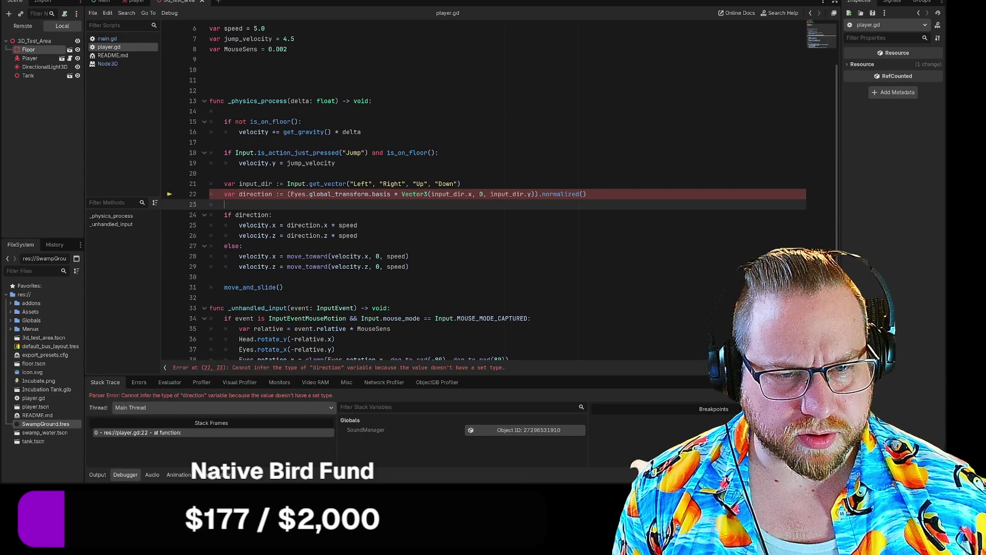
pyautogui.click(308, 194)
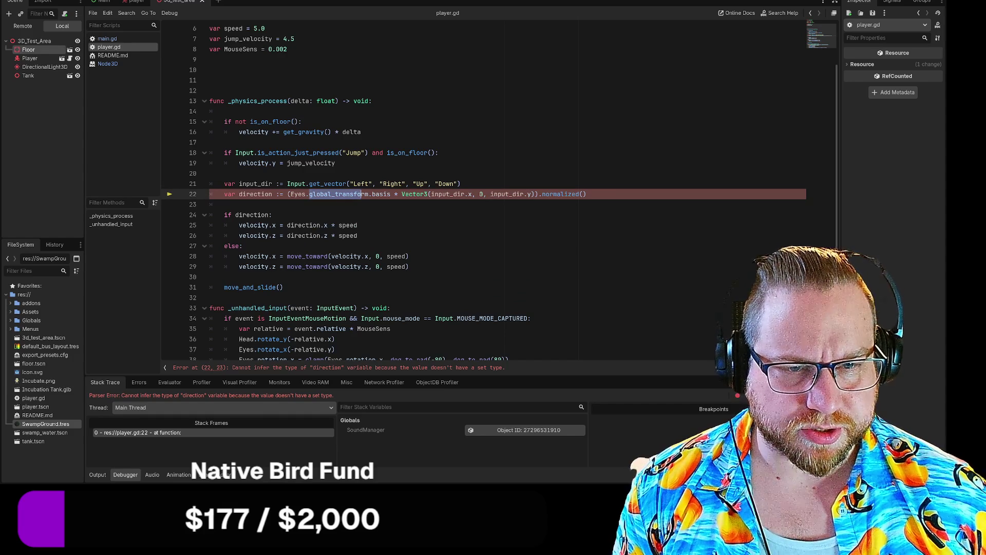
pyautogui.click(357, 236)
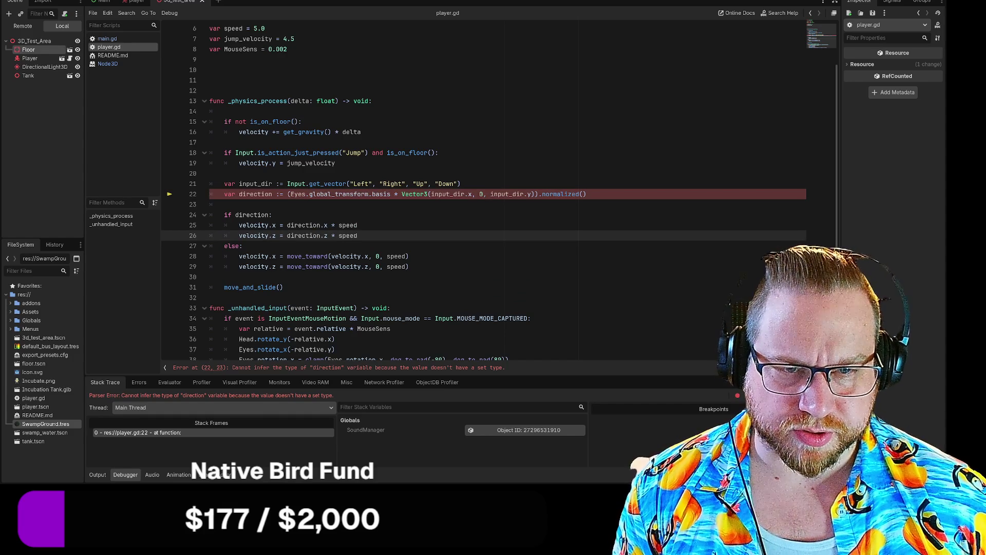
pyautogui.click(254, 183)
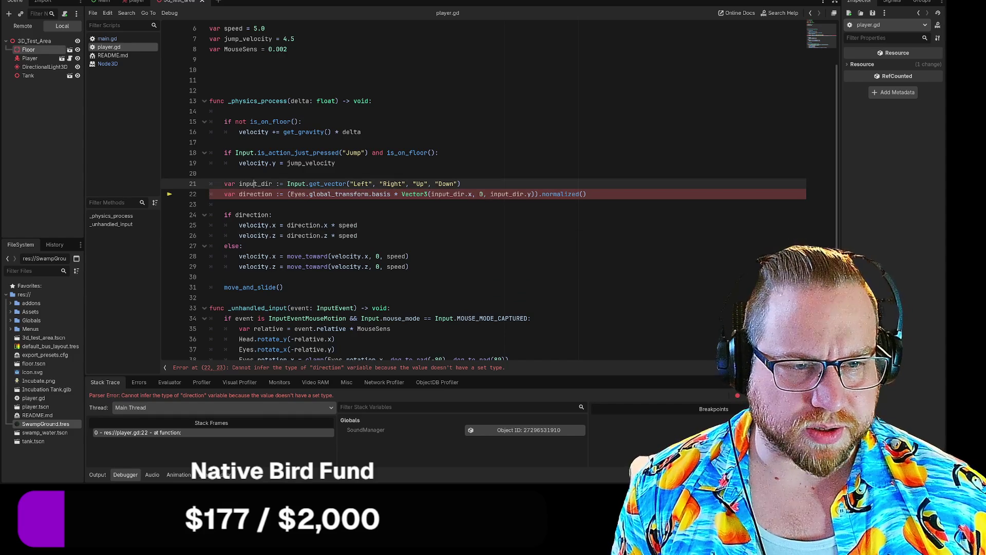
pyautogui.moveTo(413, 194); pyautogui.dragTo(586, 194)
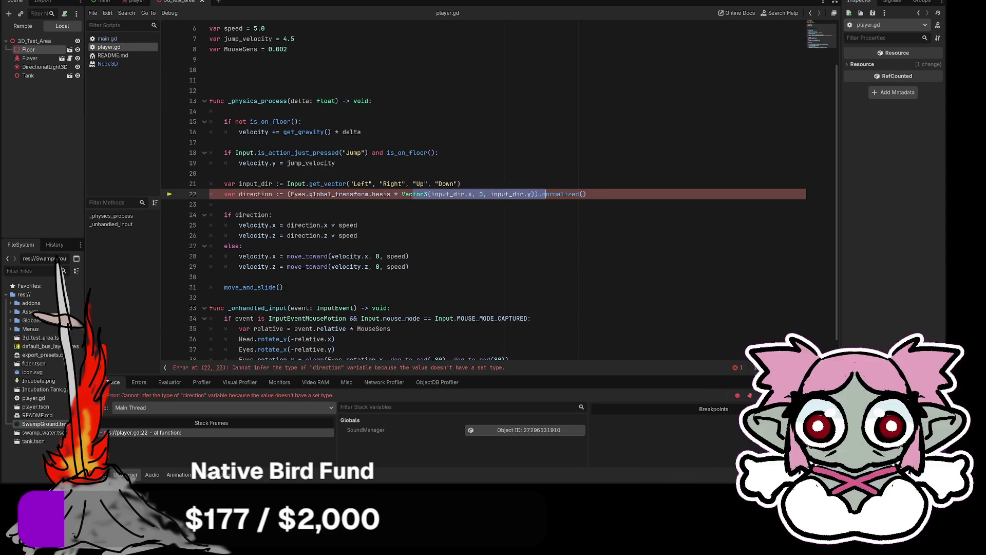
pyautogui.click(586, 194)
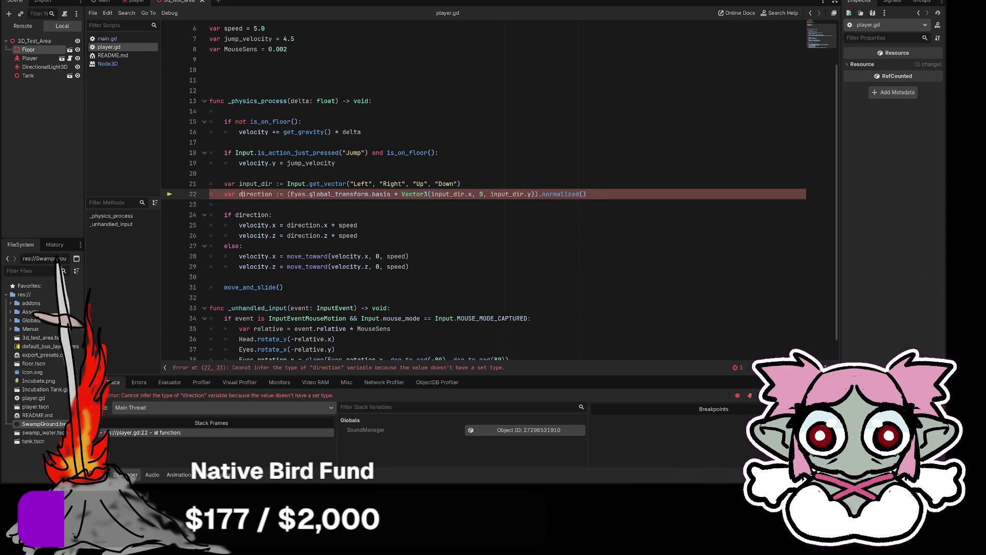
pyautogui.press('F5')
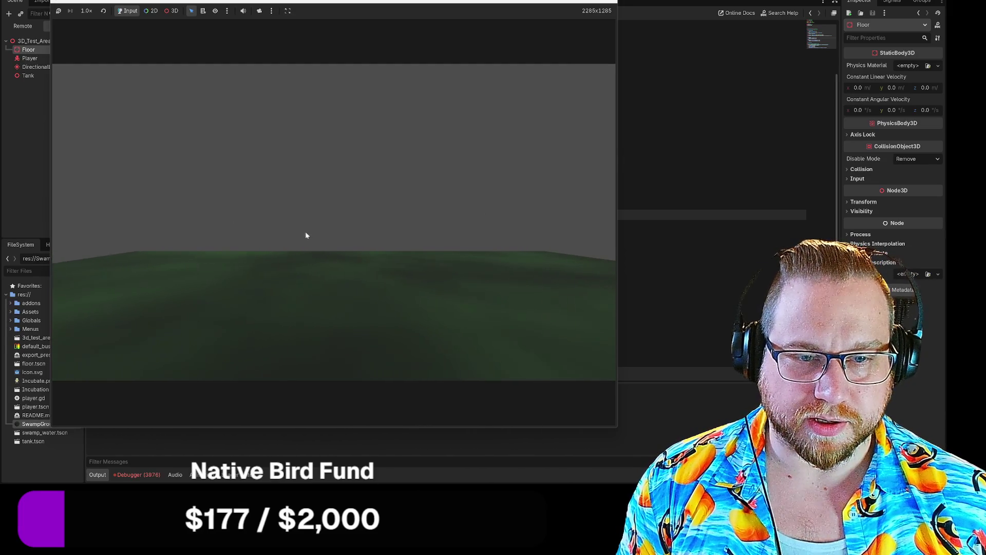
pyautogui.click(601, 3)
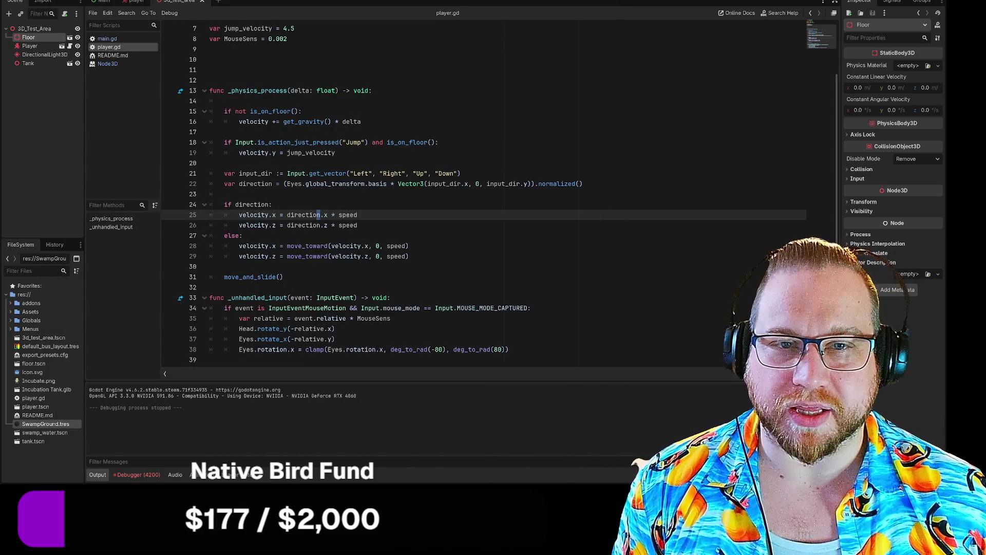
# Replace "Up" and "Down" with "Forward" and "Back" in the get_vector call
pyautogui.scroll(2, 319, 164)
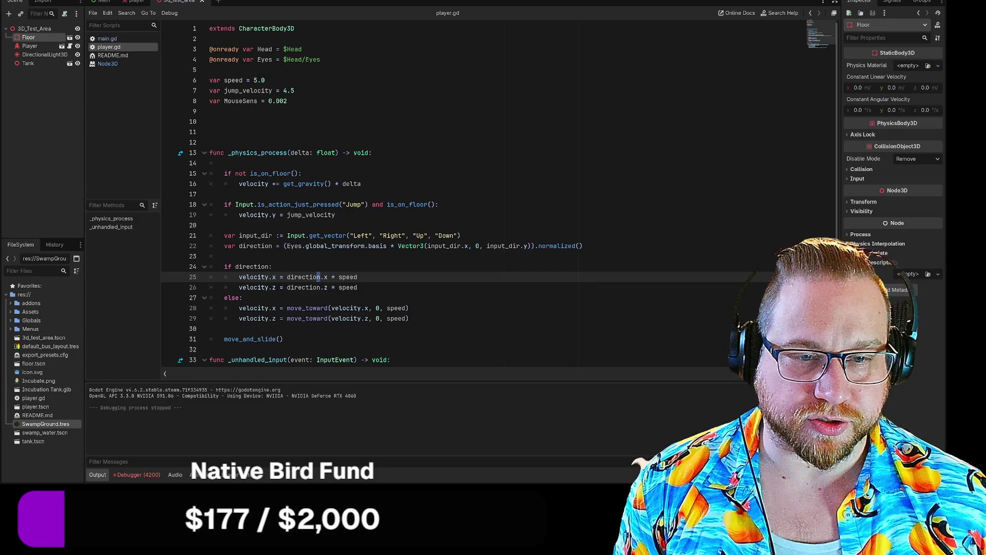
pyautogui.doubleClick(420, 235)
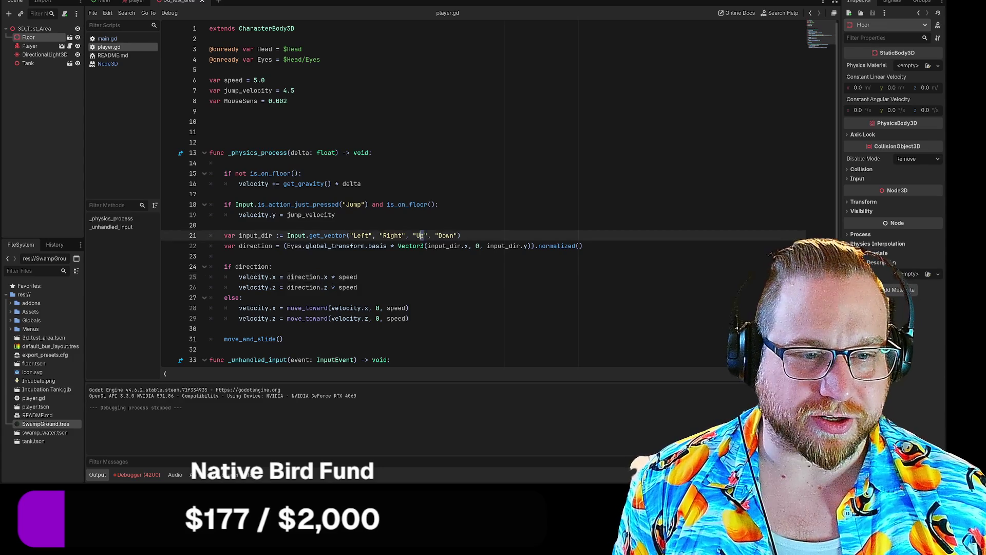
pyautogui.write('Forward')
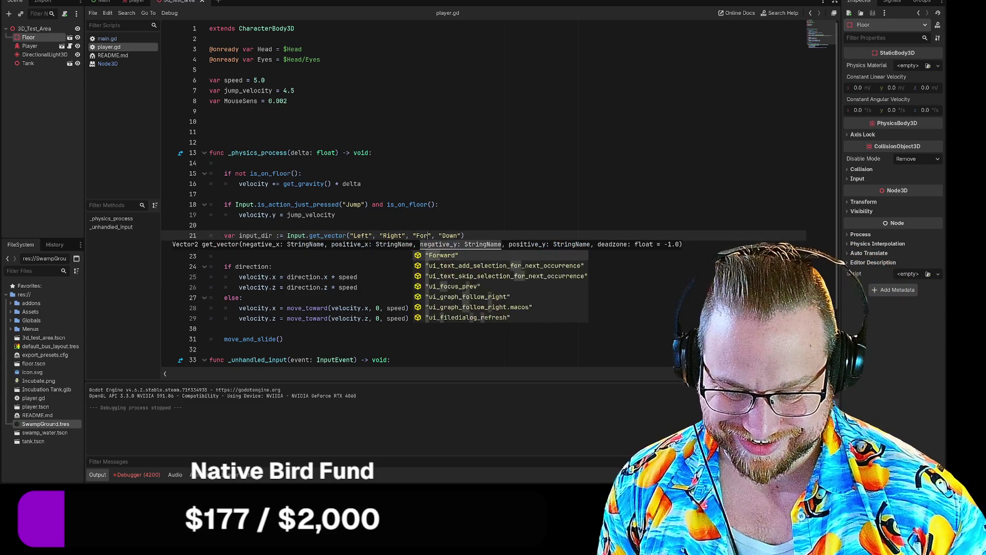
pyautogui.doubleClick(465, 235)
pyautogui.write('Back')
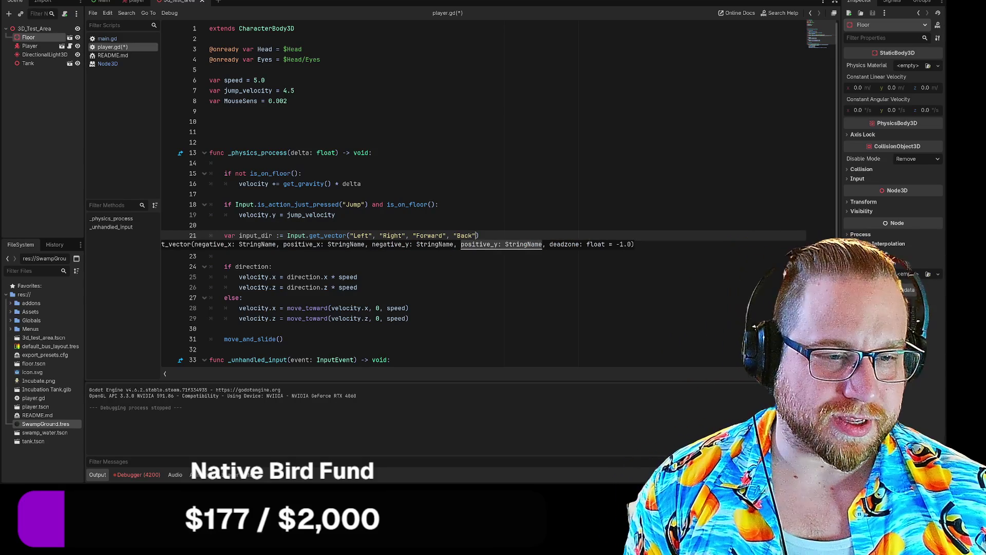
pyautogui.click(226, 225)
# Save and run the game, load the 3D test scene in an enlarged window, then stop it
pyautogui.press('F5')
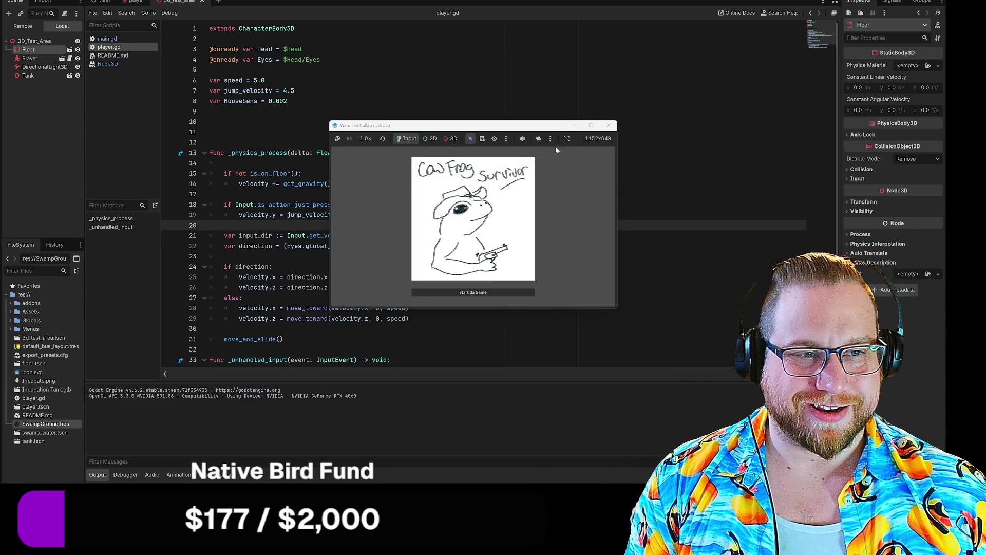
pyautogui.click(608, 127)
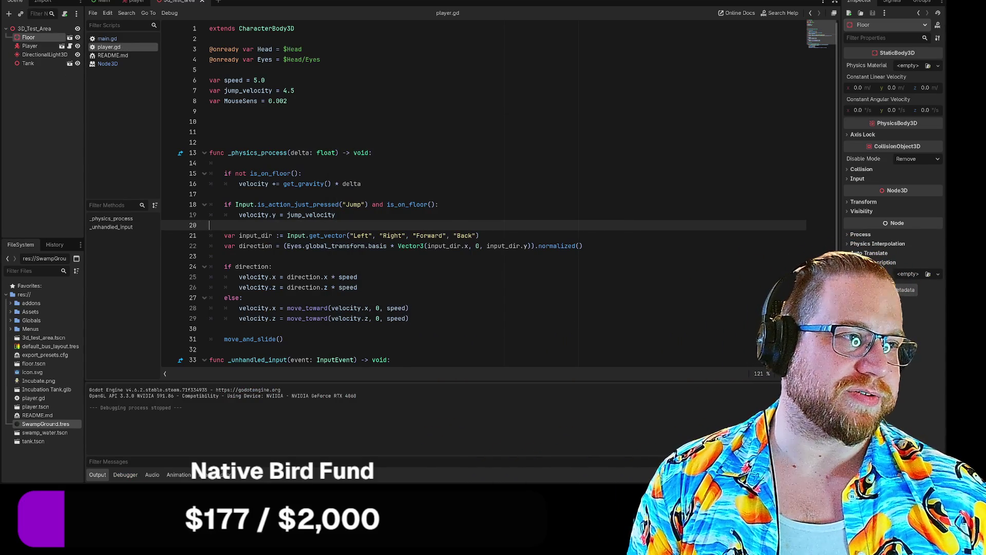
pyautogui.press('F6')
pyautogui.moveTo(479, 125); pyautogui.dragTo(186, 4)
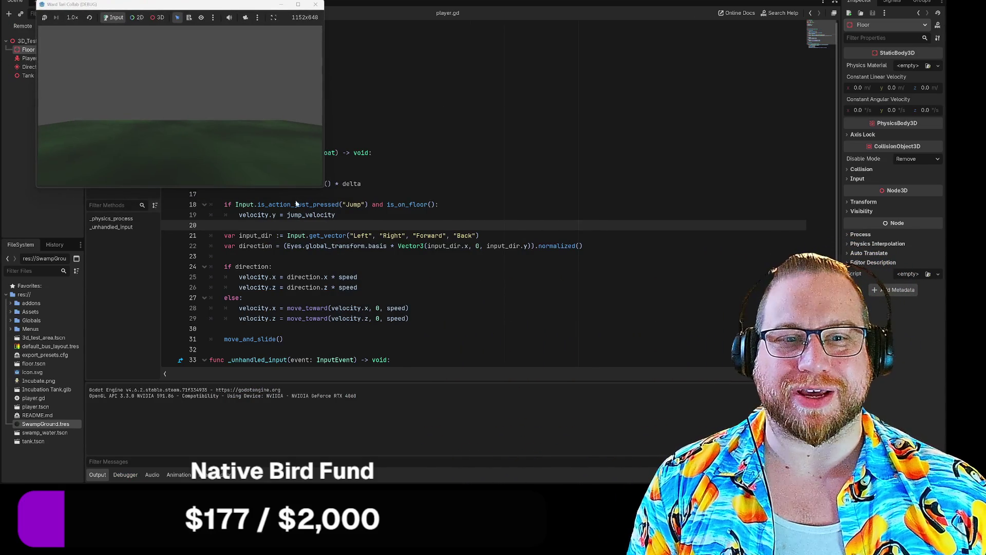
pyautogui.moveTo(326, 187)
pyautogui.mouseDown()
pyautogui.moveTo(559, 372)
pyautogui.moveTo(681, 438)
pyautogui.mouseUp()
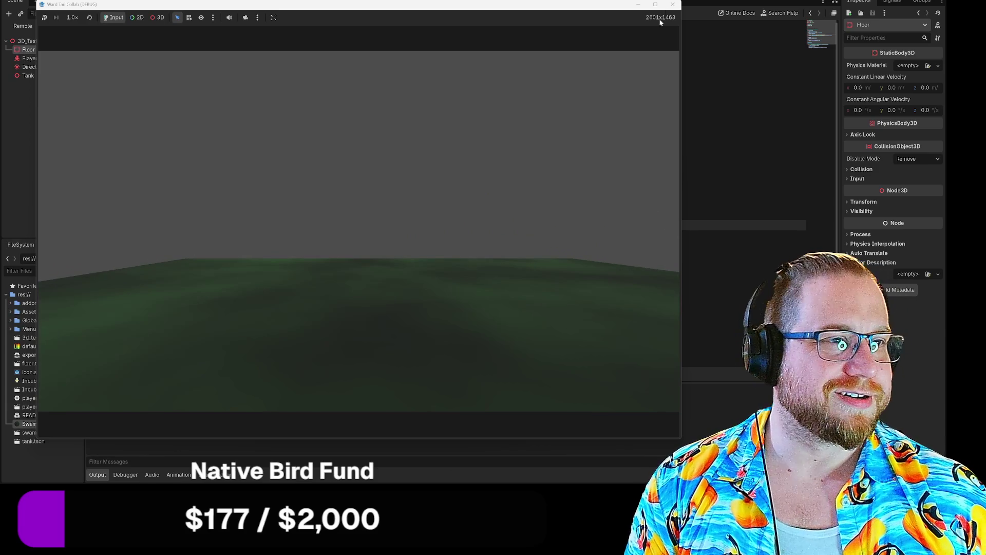
pyautogui.click(672, 4)
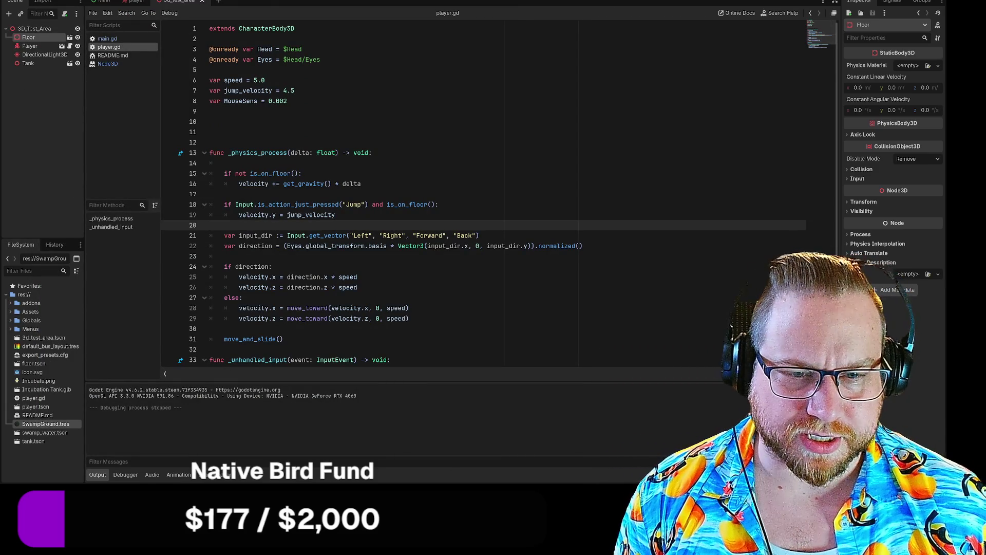
# Add lines after the clamp line in _unhandled_input, then remove the leftover empty line 39
pyautogui.scroll(-2, 483, 195)
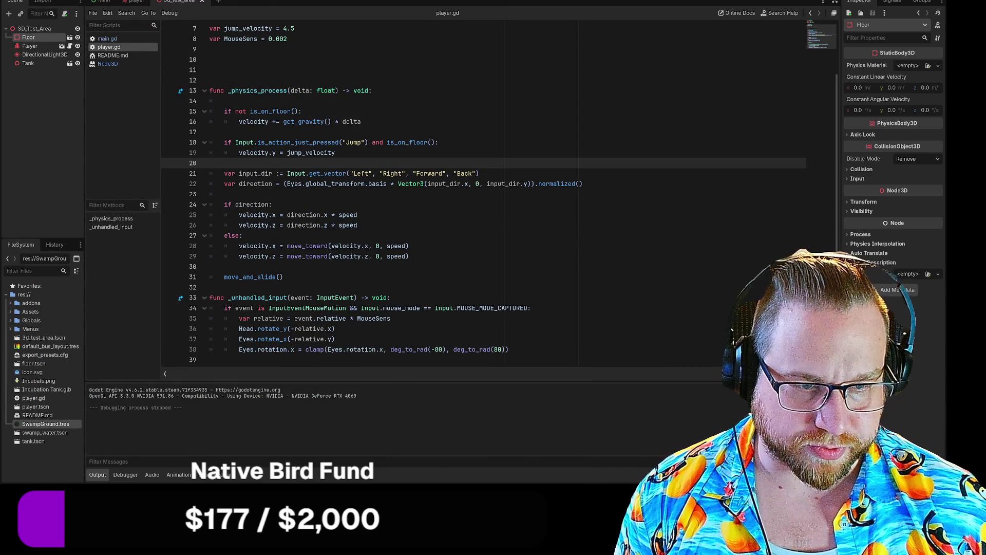
pyautogui.moveTo(436, 308); pyautogui.dragTo(532, 308)
pyautogui.click(532, 307)
pyautogui.scroll(2, 498, 195)
pyautogui.scroll(-2, 499, 195)
pyautogui.press('Down')
pyautogui.press('Down')
pyautogui.press('Down')
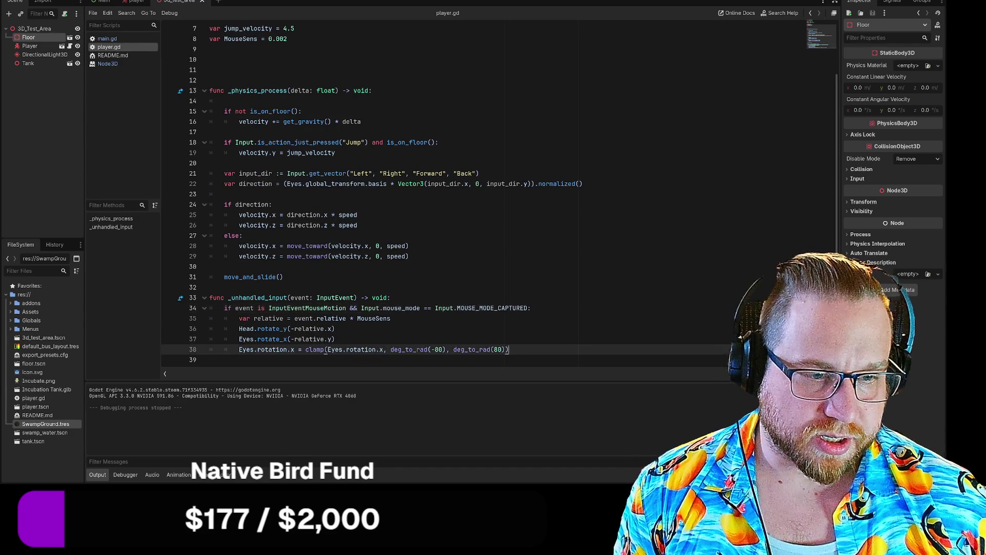
pyautogui.press('Return')
pyautogui.press('Return')
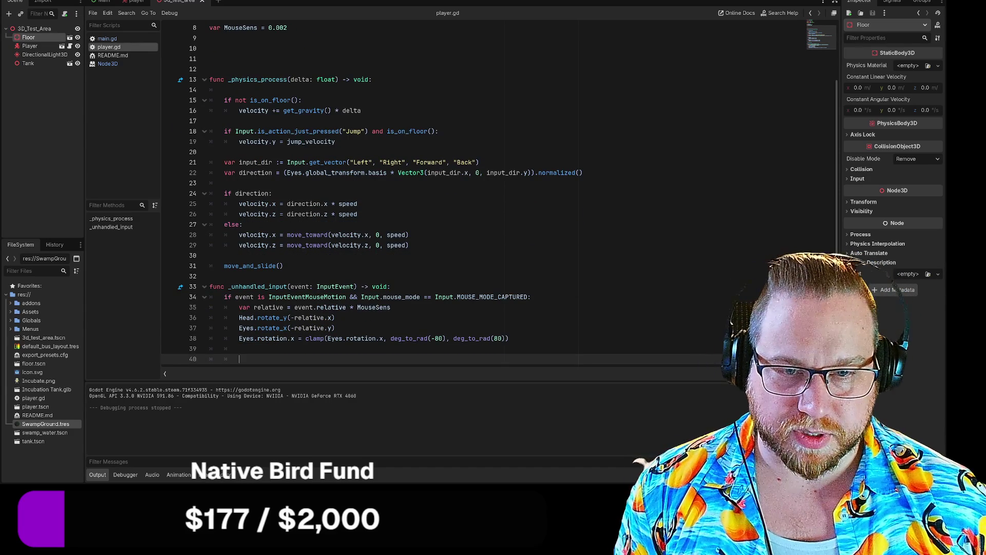
pyautogui.press('Return')
pyautogui.press('Up')
pyautogui.press('Up')
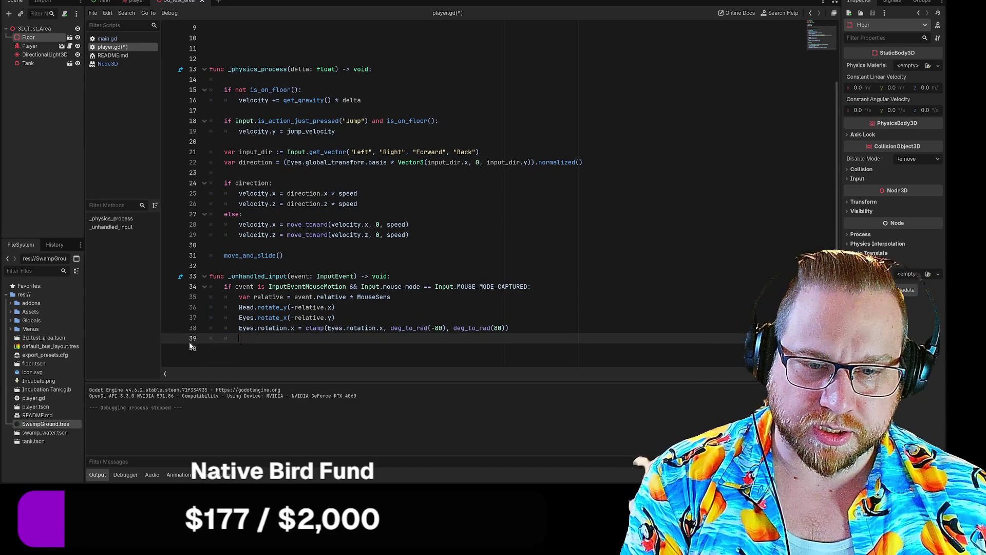
pyautogui.press('BackSpace')
# Insert blank lines between move_and_slide() and _unhandled_input
pyautogui.scroll(3, 334, 360)
pyautogui.scroll(-2, 334, 359)
pyautogui.click(209, 287)
pyautogui.press('Return')
pyautogui.press('Return')
pyautogui.press('Return')
pyautogui.press('Up')
pyautogui.press('Up')
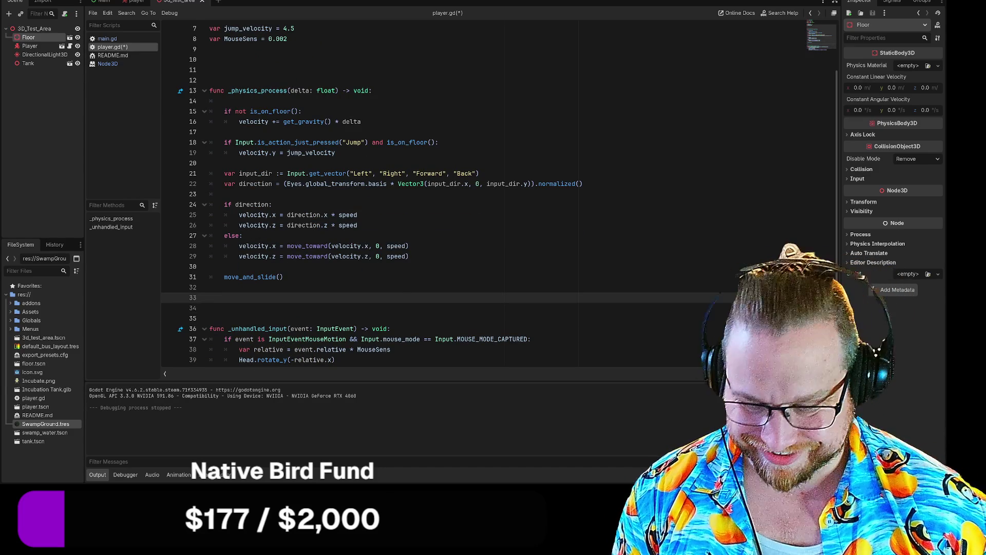
# Declare func _input via autocomplete and start its body
pyautogui.write('func ')
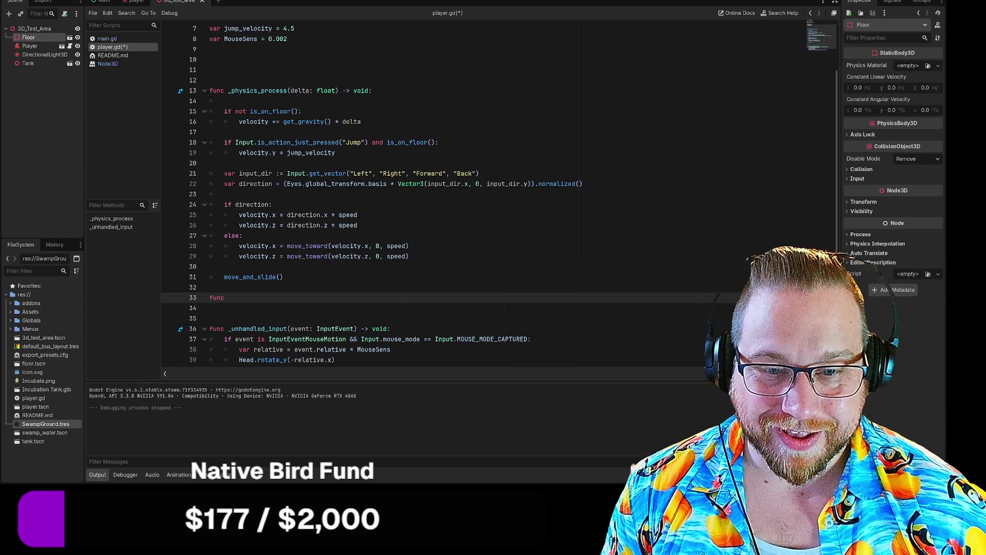
pyautogui.write('_inpu')
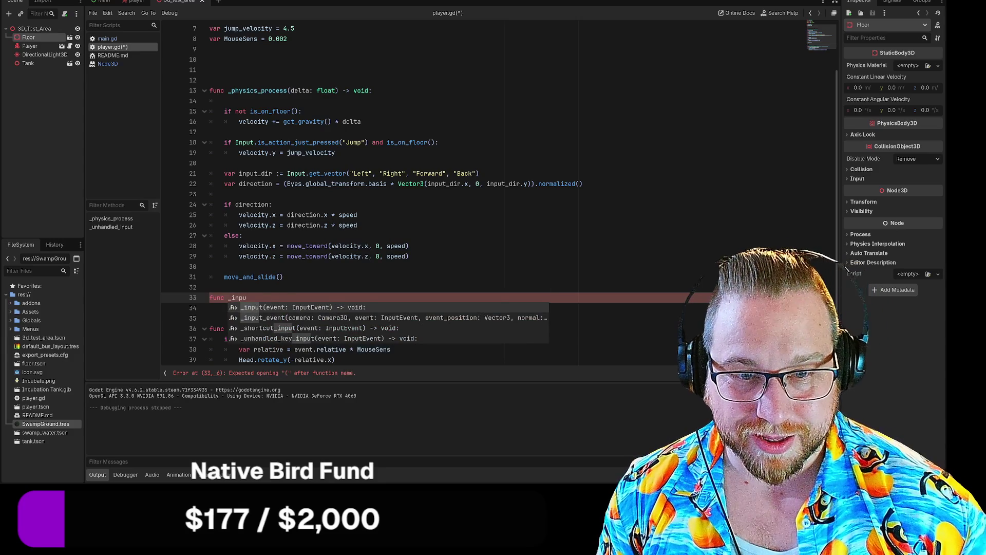
pyautogui.press('Return')
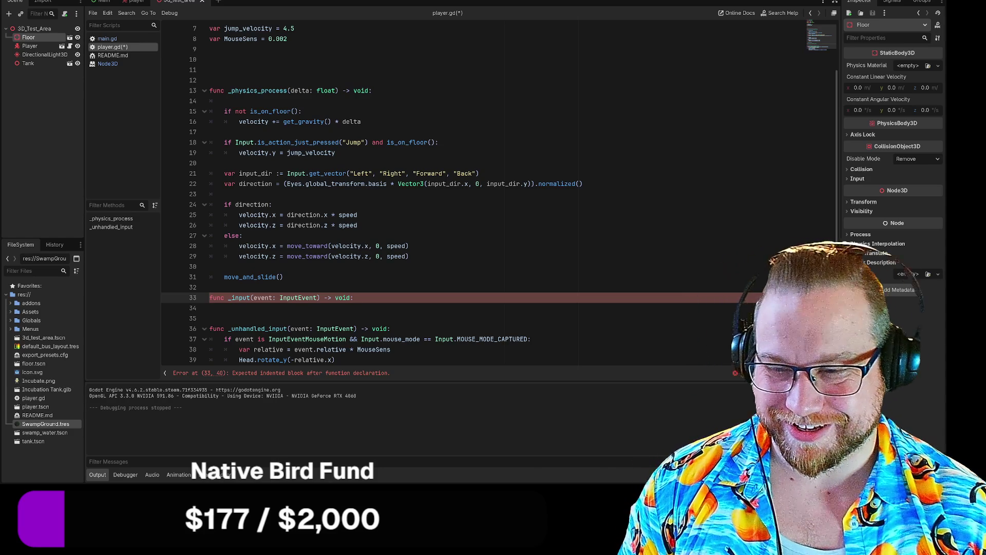
pyautogui.scroll(-1, 500, 194)
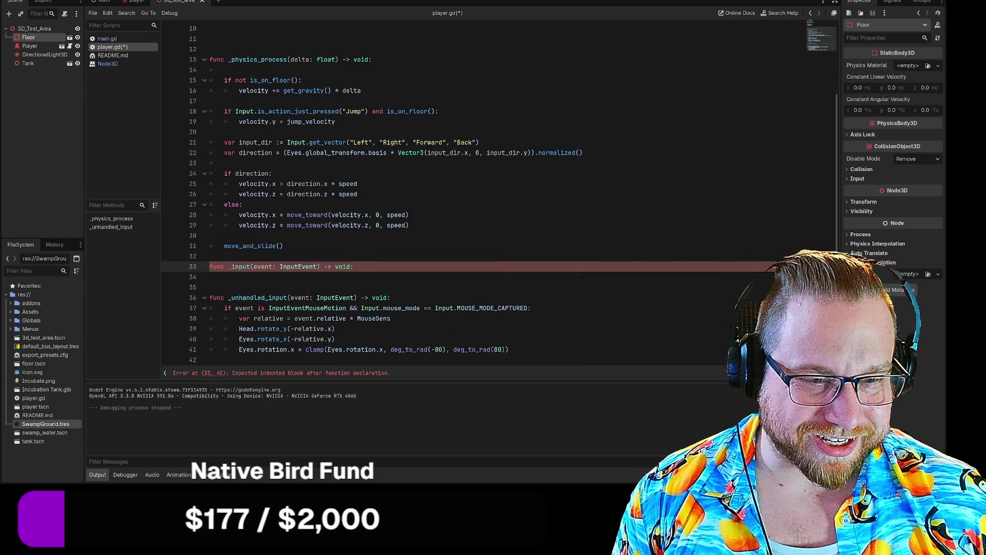
pyautogui.press('Return')
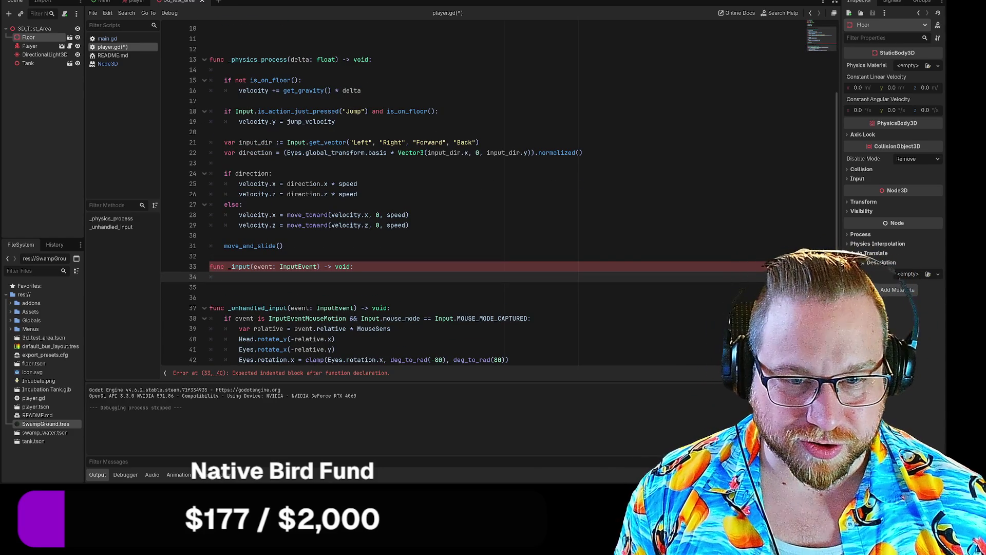
# Write an if event.is_action_pressed condition, trying and reverting is_action_just_pressed
pyautogui.write('if')
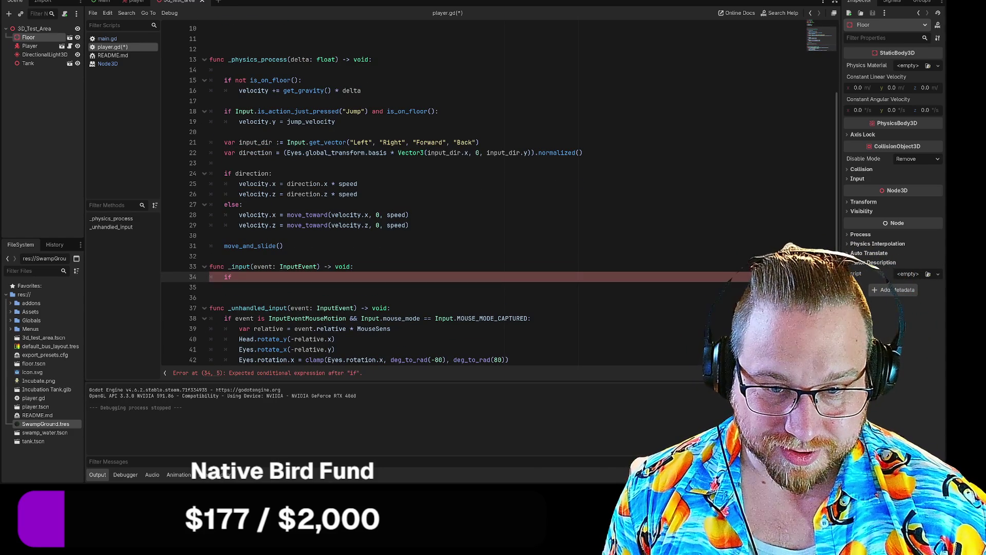
pyautogui.write(' eve')
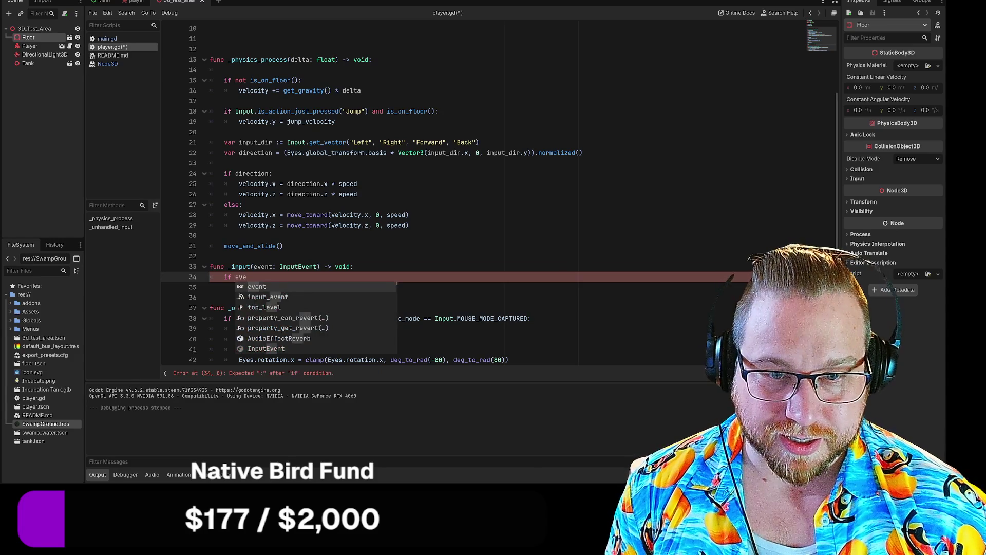
pyautogui.write('nt.is')
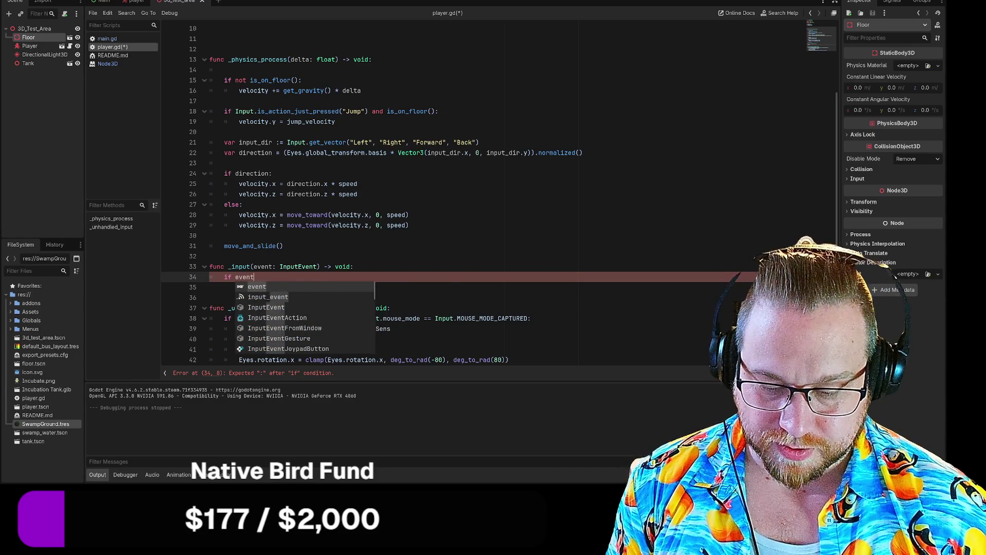
pyautogui.press('Down')
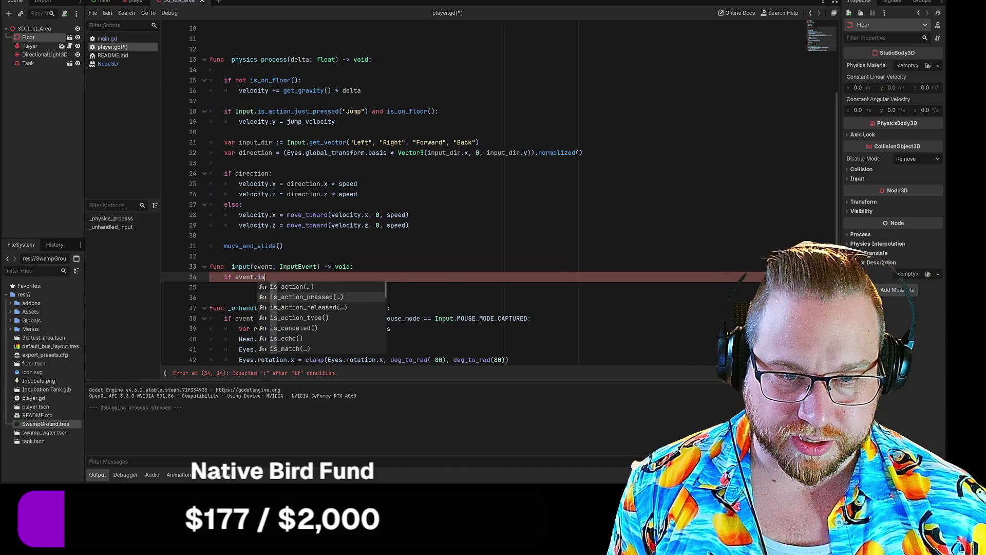
pyautogui.press('Return')
pyautogui.click(295, 277)
pyautogui.write('just_pressed(')
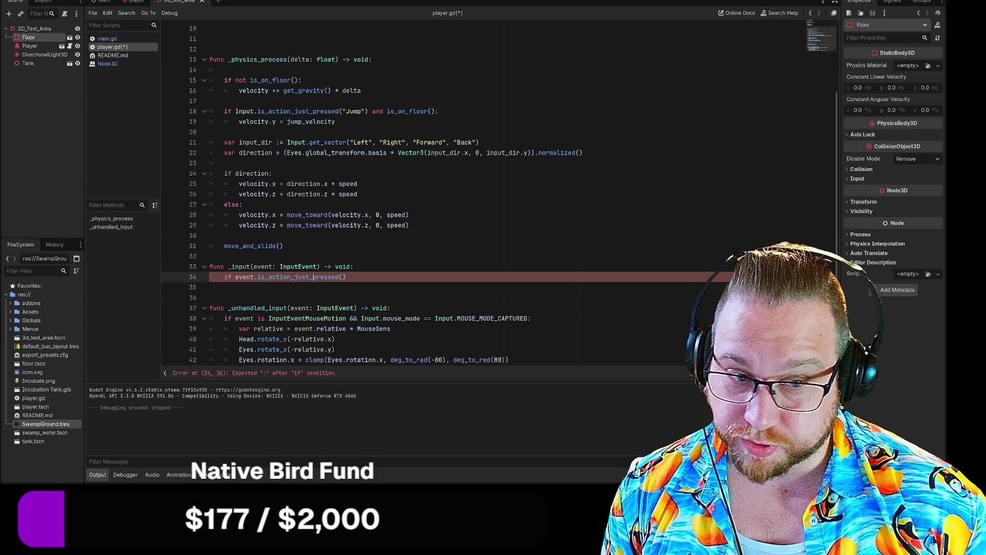
pyautogui.click(340, 277)
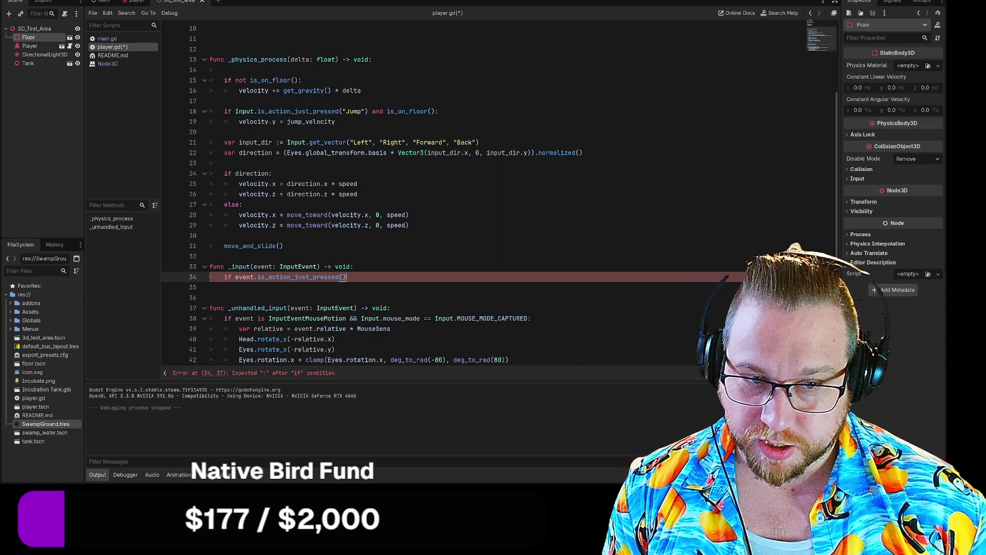
pyautogui.press('BackSpace')
pyautogui.press('BackSpace')
pyautogui.press('BackSpace')
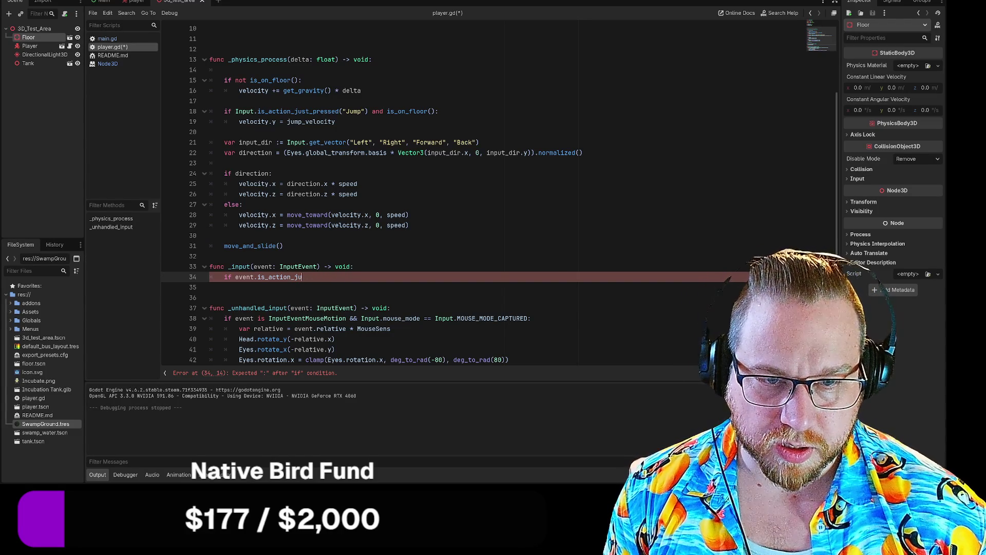
pyautogui.write('t')
pyautogui.press('BackSpace')
pyautogui.press('BackSpace')
pyautogui.press('BackSpace')
pyautogui.write('n')
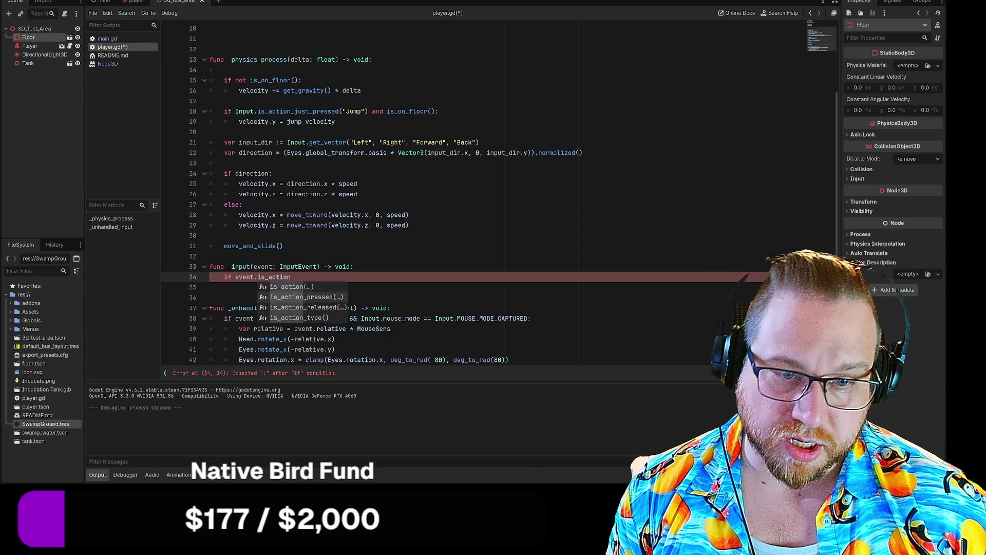
pyautogui.press('Down')
pyautogui.press('Return')
# Pass "MouseCapture" as the action, close the condition with a colon, and begin a nested if
pyautogui.press('Down')
pyautogui.press('Down')
pyautogui.press('Down')
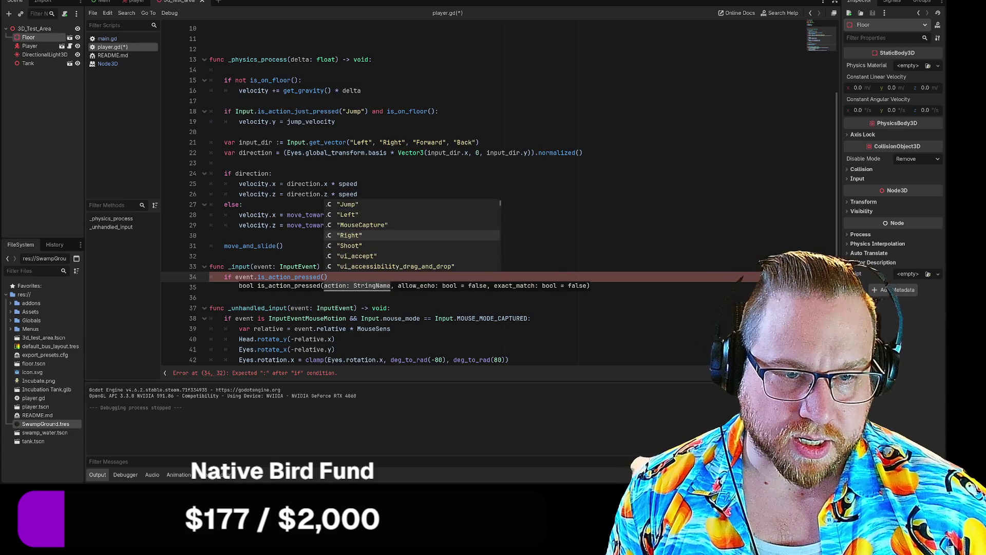
pyautogui.press('Return')
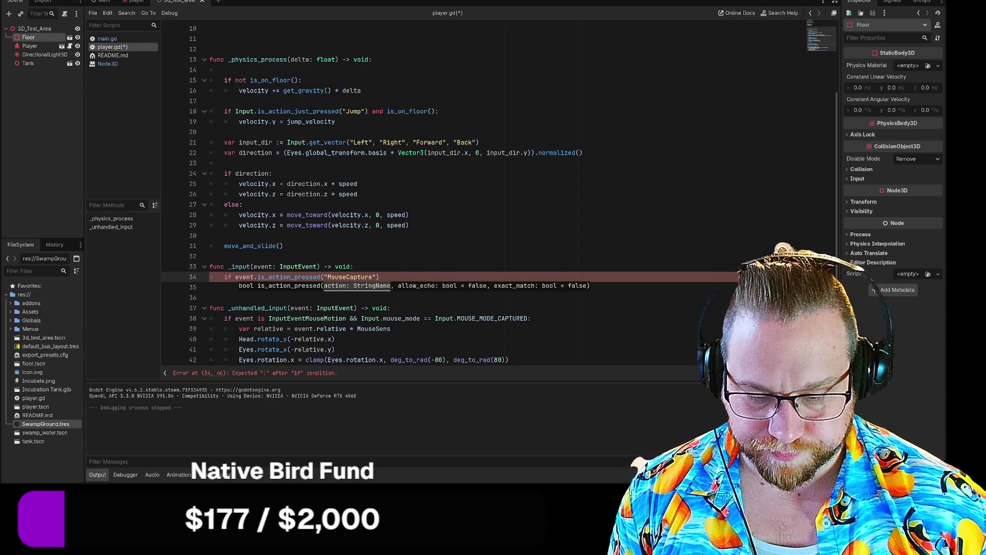
pyautogui.write(':')
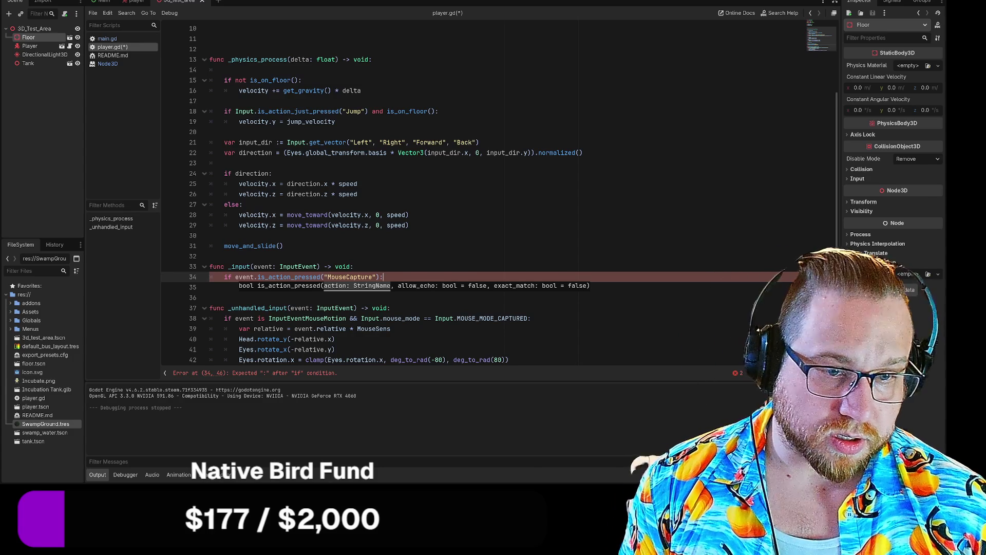
pyautogui.press('Return')
pyautogui.write('if')
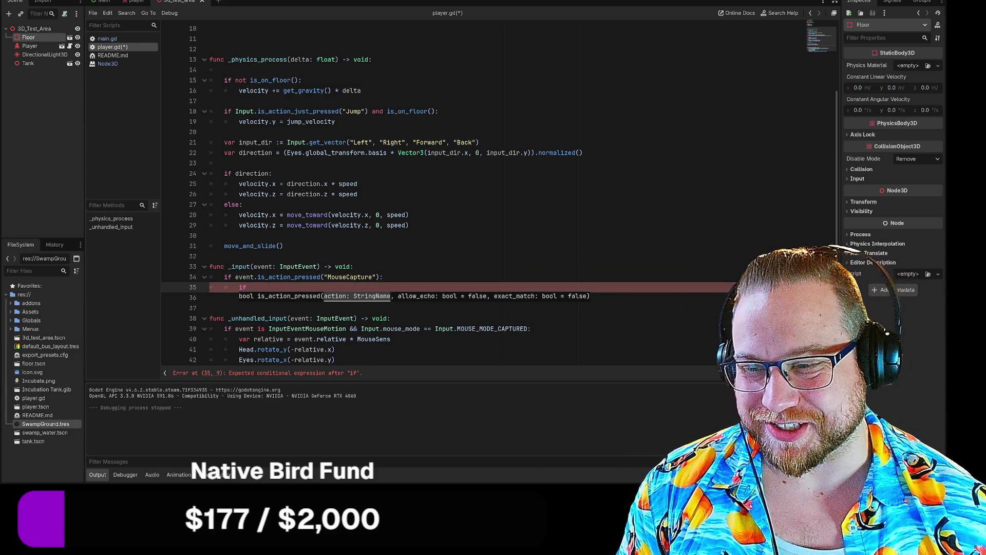
# Paste the Input.mouse_mode == Input.MOUSE_MODE_CAPTURED check into the nested if
pyautogui.scroll(-1, 426, 196)
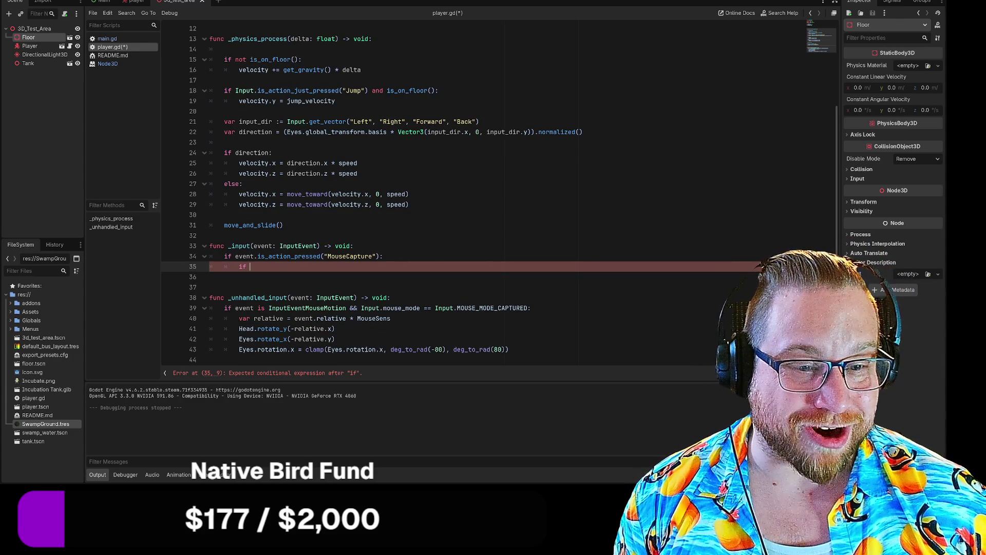
pyautogui.moveTo(435, 308); pyautogui.dragTo(527, 308)
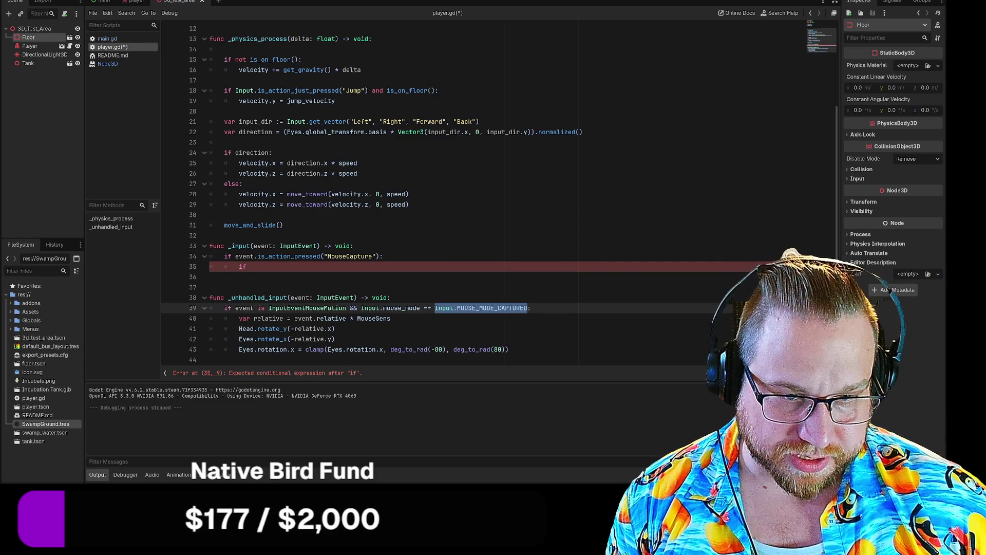
pyautogui.moveTo(361, 307); pyautogui.dragTo(532, 308)
pyautogui.hotkey('ctrl', 'c')
pyautogui.click(250, 266)
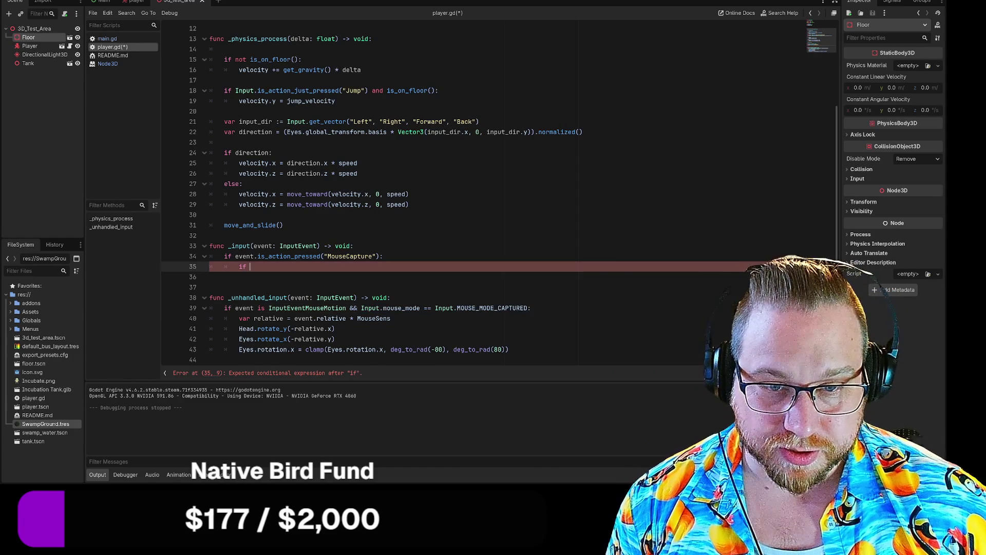
pyautogui.hotkey('ctrl', 'v')
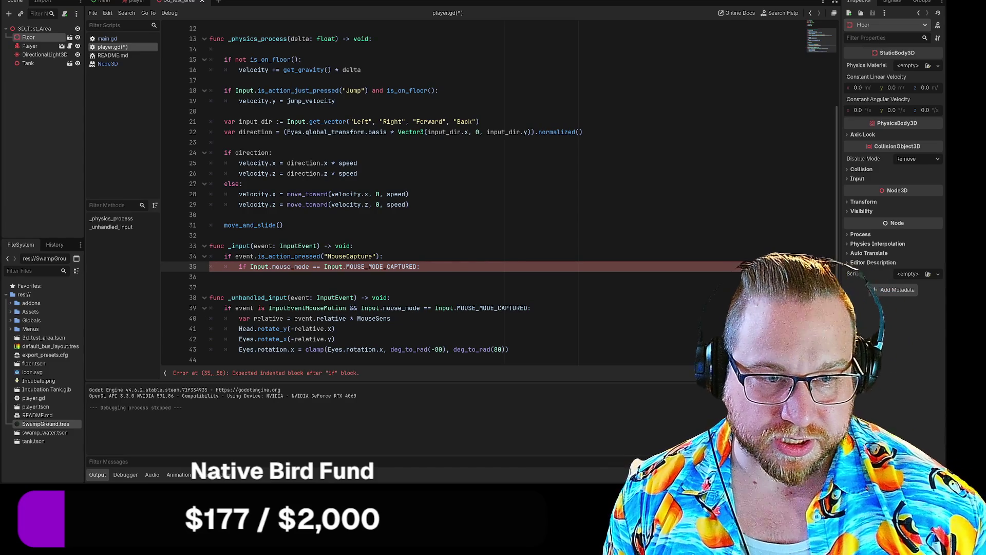
pyautogui.press('Return')
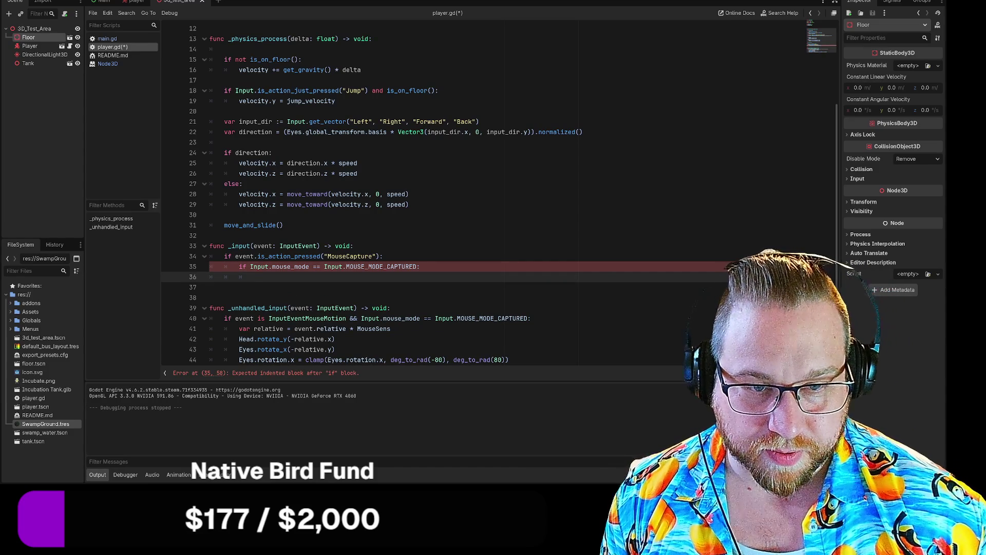
# Add Input.mouse_mode = Input.MOUSE_MODE_VISIBLE as the nested if's body
pyautogui.moveTo(250, 267); pyautogui.dragTo(417, 267)
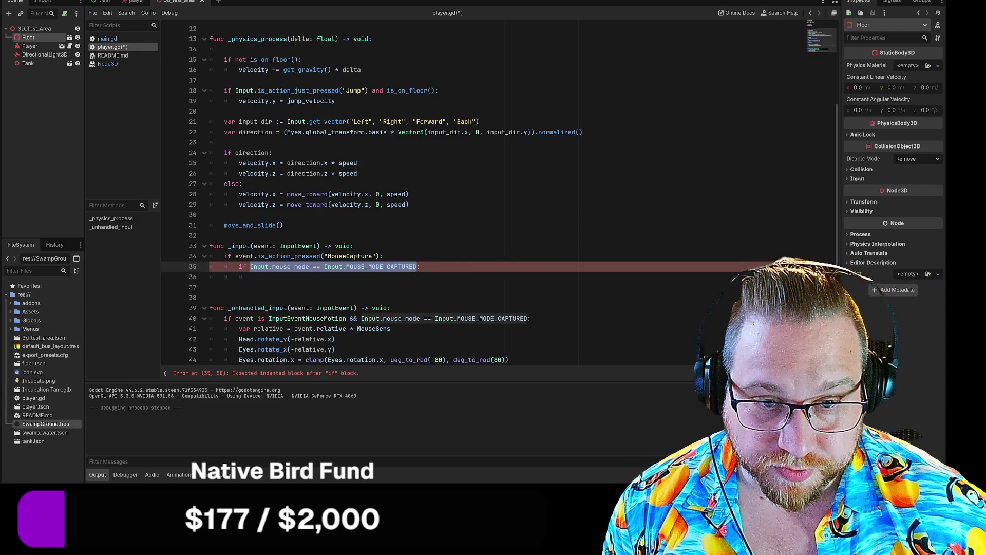
pyautogui.hotkey('ctrl', 'c')
pyautogui.press('Down')
pyautogui.hotkey('ctrl', 'v')
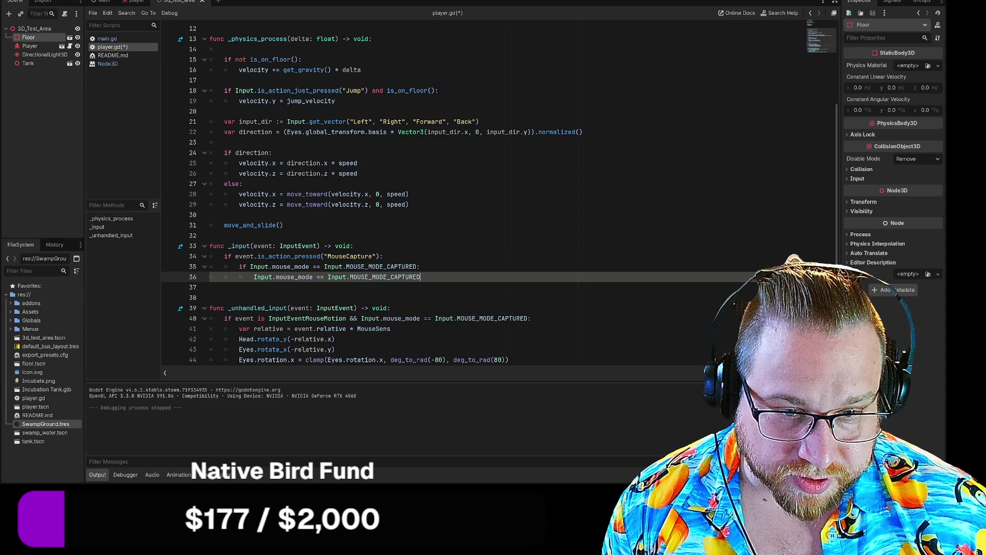
pyautogui.click(318, 277)
pyautogui.press('BackSpace')
pyautogui.moveTo(386, 277); pyautogui.dragTo(417, 277)
pyautogui.write('V')
pyautogui.press('Return')
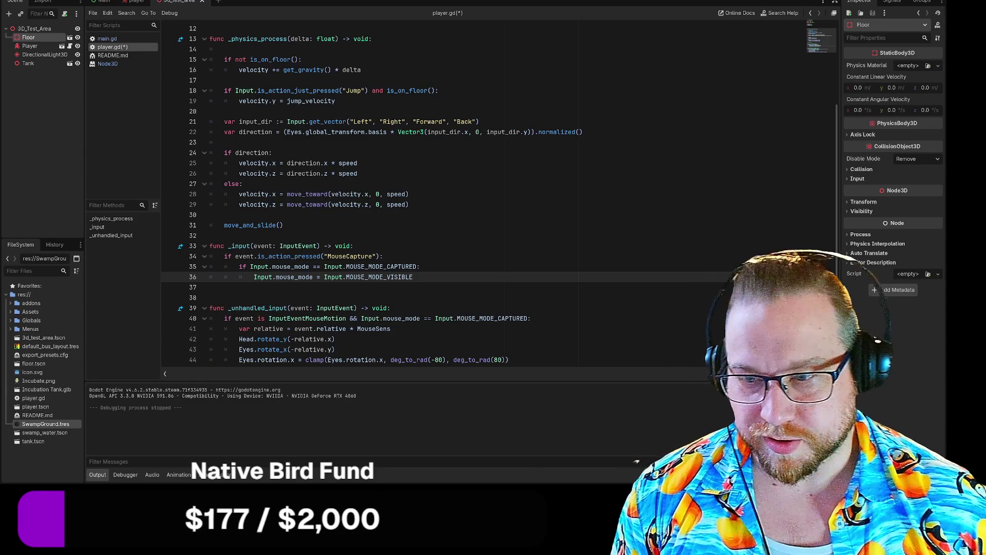
# Add an else branch and paste the mouse_mode assignment into it
pyautogui.press('Return')
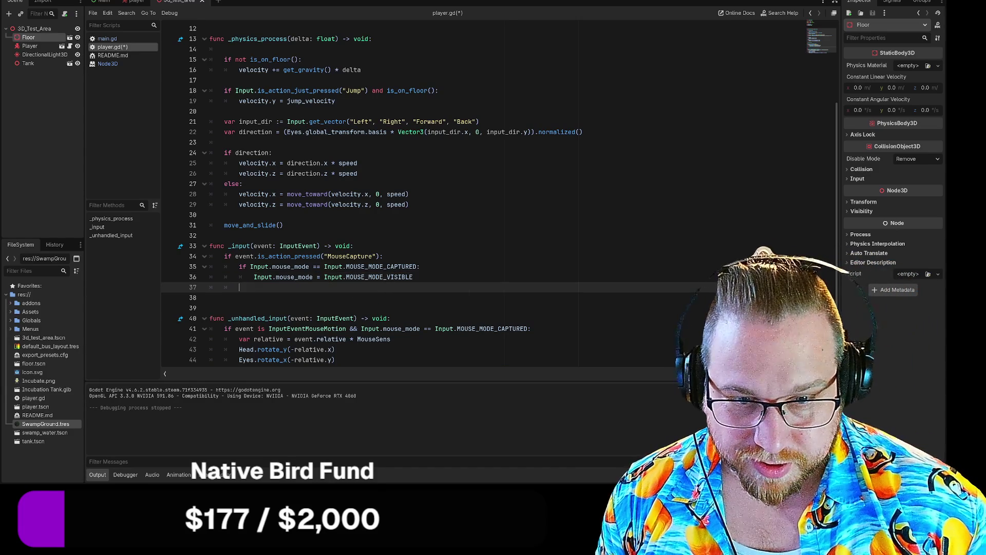
pyautogui.write('else:')
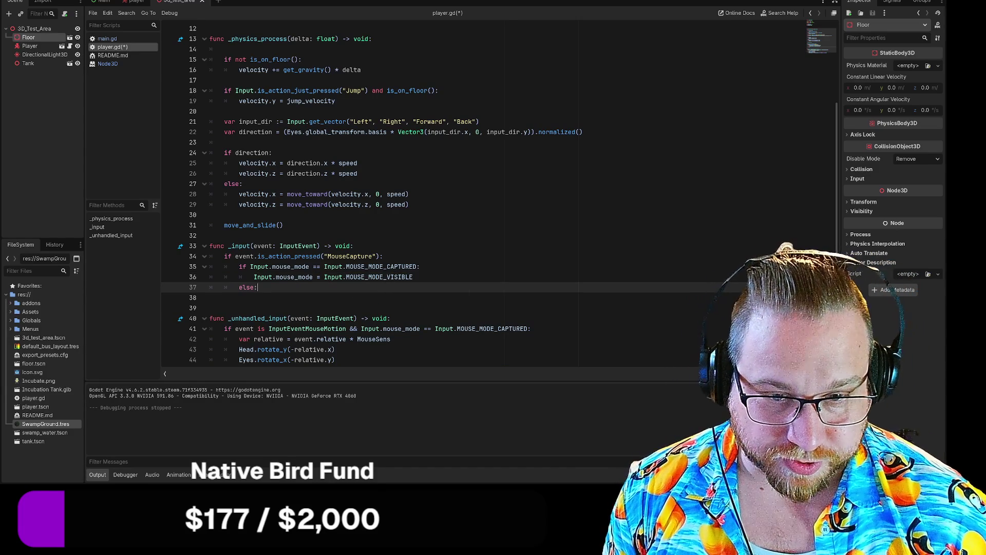
pyautogui.press('Return')
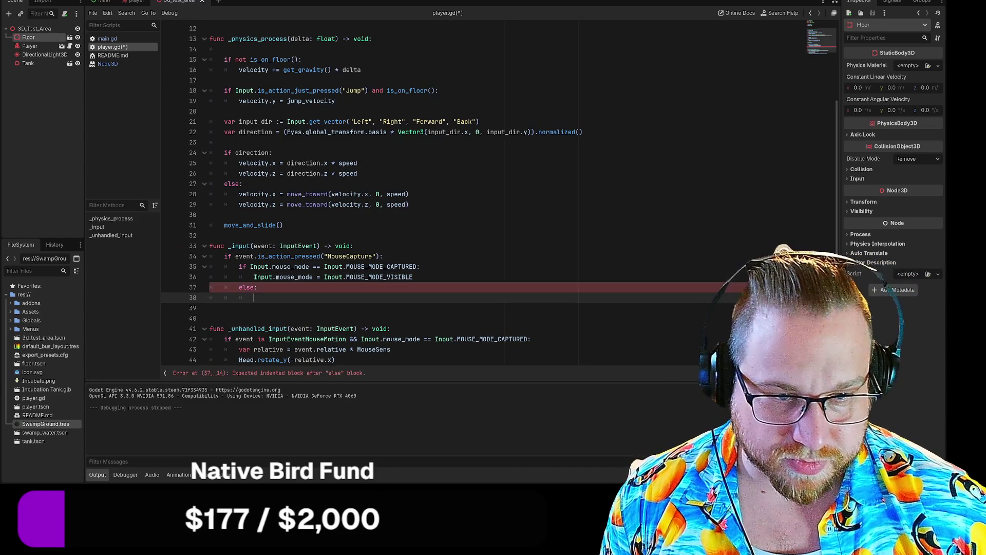
pyautogui.press('Up')
pyautogui.press('Up')
pyautogui.press('End')
pyautogui.hotkey('ctrl', 'shift', 'Left')
pyautogui.hotkey('ctrl', 'shift', 'Left')
pyautogui.hotkey('ctrl', 'shift', 'Left')
pyautogui.hotkey('ctrl', 'c')
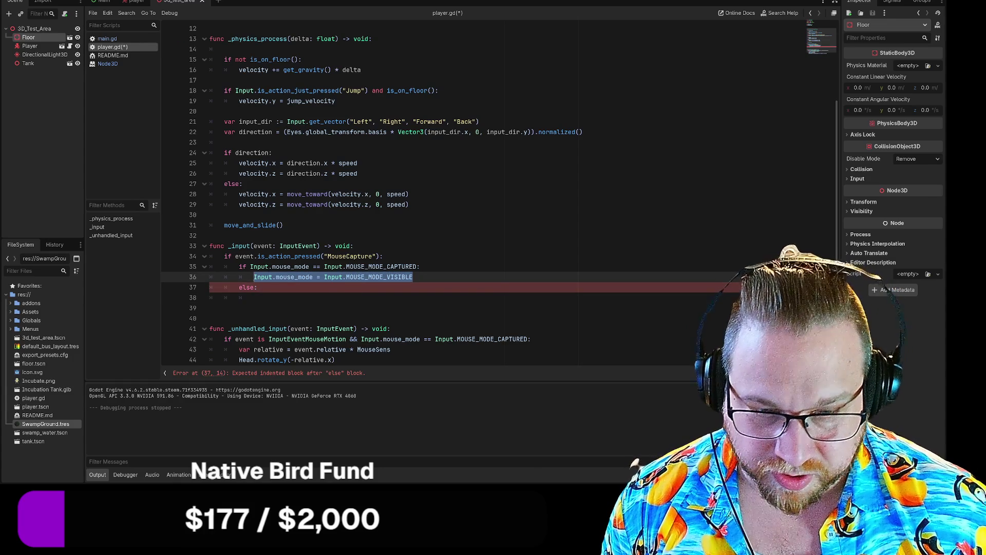
pyautogui.press('Down')
pyautogui.press('Down')
pyautogui.hotkey('ctrl', 'v')
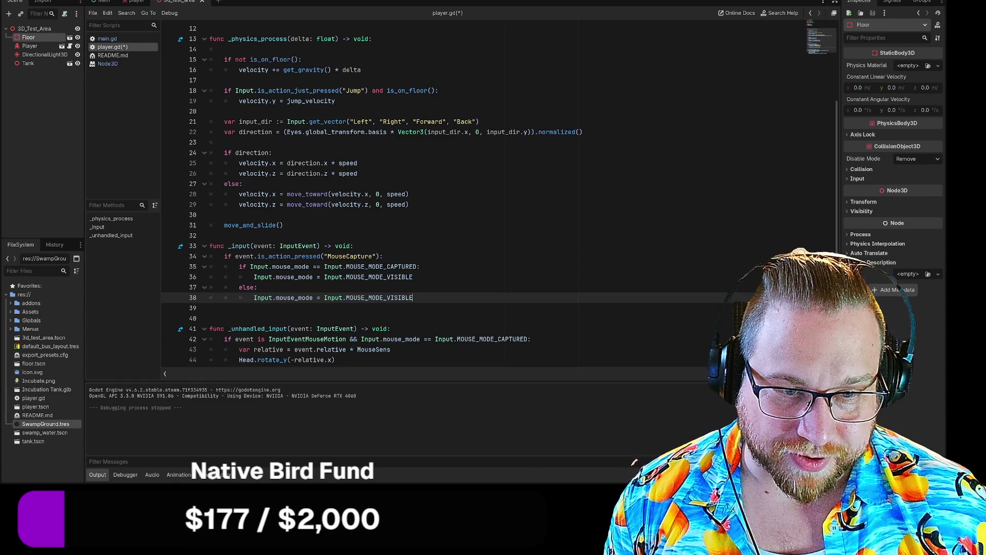
# Change the else branch's value from MOUSE_MODE_VISIBLE to MOUSE_MODE_CAPTURED
pyautogui.hotkey('shift', 'Left')
pyautogui.hotkey('shift', 'Left')
pyautogui.hotkey('shift', 'Left')
pyautogui.press('Up')
pyautogui.press('Up')
pyautogui.press('Up')
pyautogui.press('Right')
pyautogui.hotkey('shift', 'Left')
pyautogui.hotkey('shift', 'Left')
pyautogui.hotkey('shift', 'Left')
pyautogui.press('Down')
pyautogui.press('Down')
pyautogui.press('Down')
pyautogui.hotkey('shift', 'Left')
pyautogui.hotkey('shift', 'Left')
pyautogui.hotkey('shift', 'Left')
pyautogui.hotkey('shift', 'Left')
pyautogui.hotkey('ctrl', 'v')
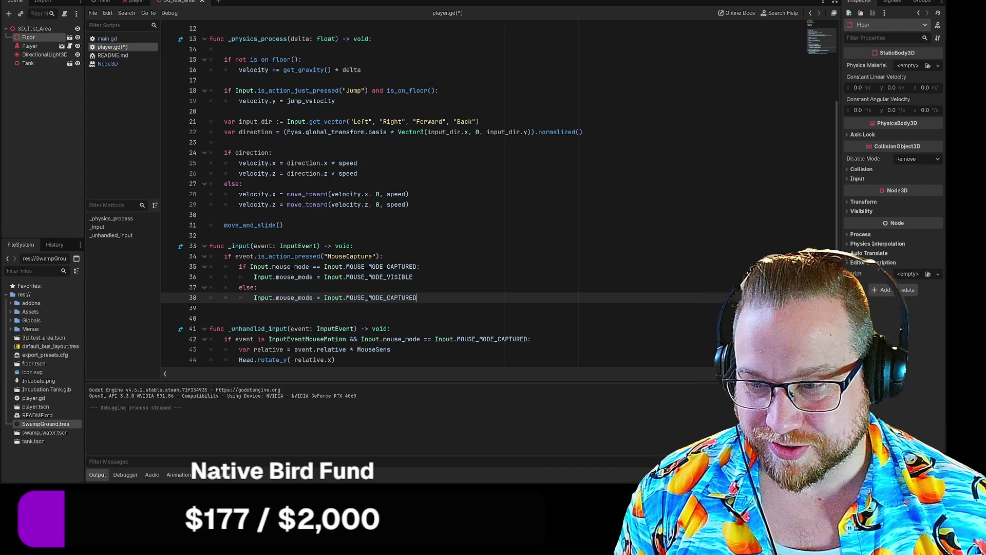
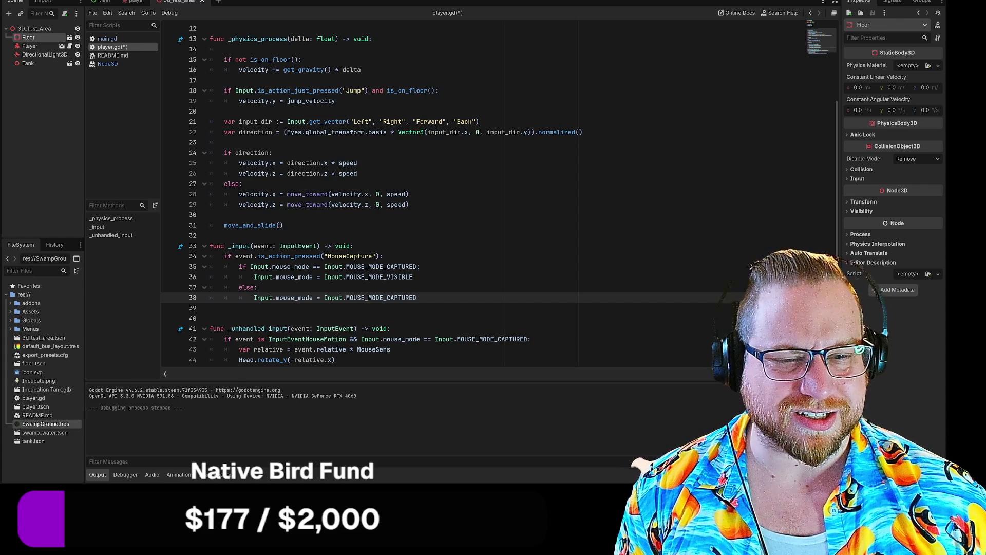
# Insert one more blank line after move_and_slide(), before the _input function
pyautogui.scroll(-1, 499, 195)
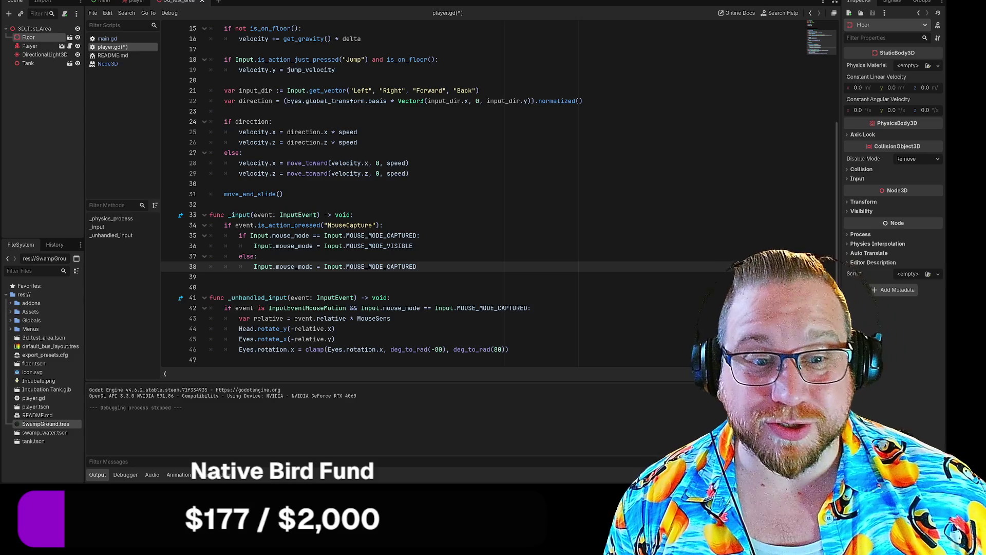
pyautogui.click(210, 287)
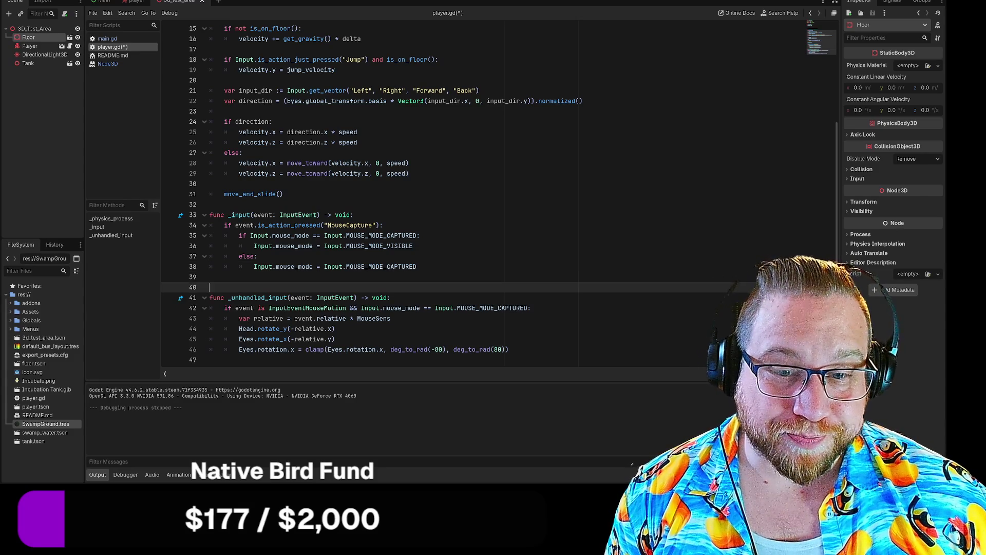
pyautogui.click(210, 204)
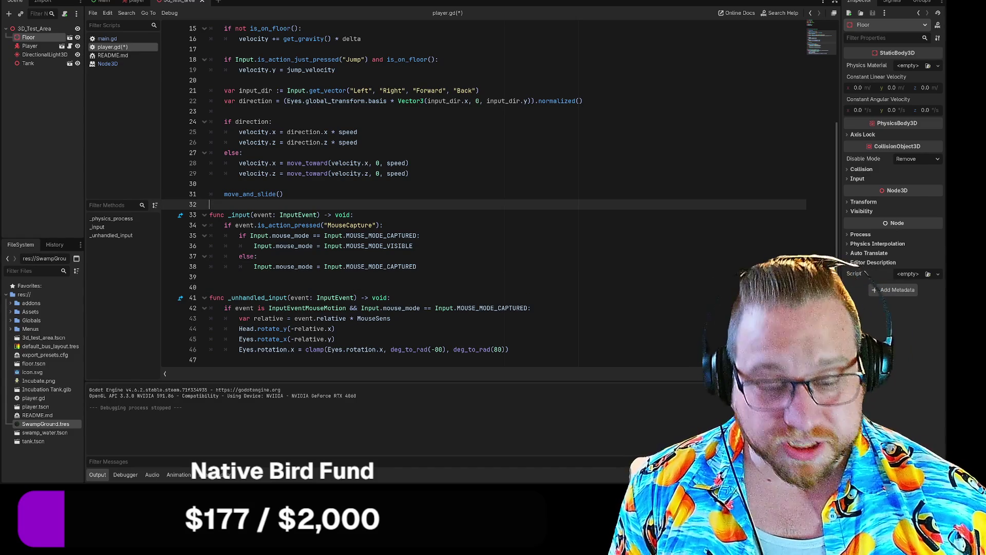
pyautogui.press('Return')
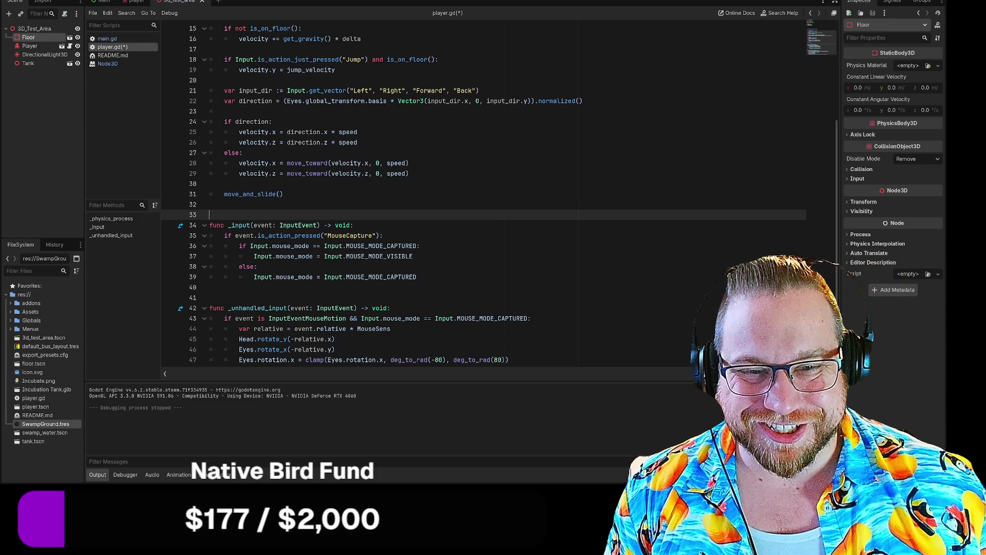
# Review the blank lines at 32 and 41, briefly selecting lines 40–45 before deselecting
pyautogui.scroll(-1, 483, 196)
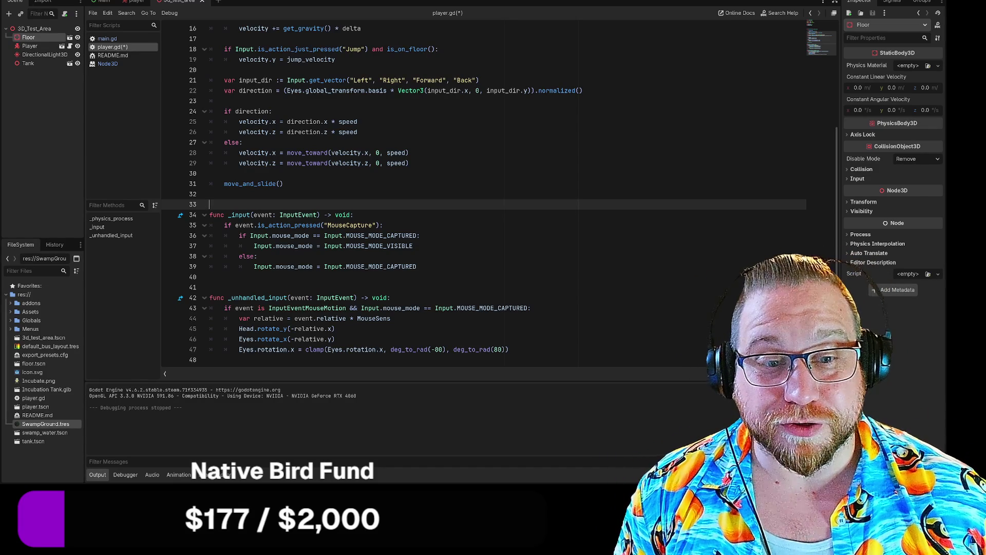
pyautogui.press('Down')
pyautogui.press('Down')
pyautogui.press('Down')
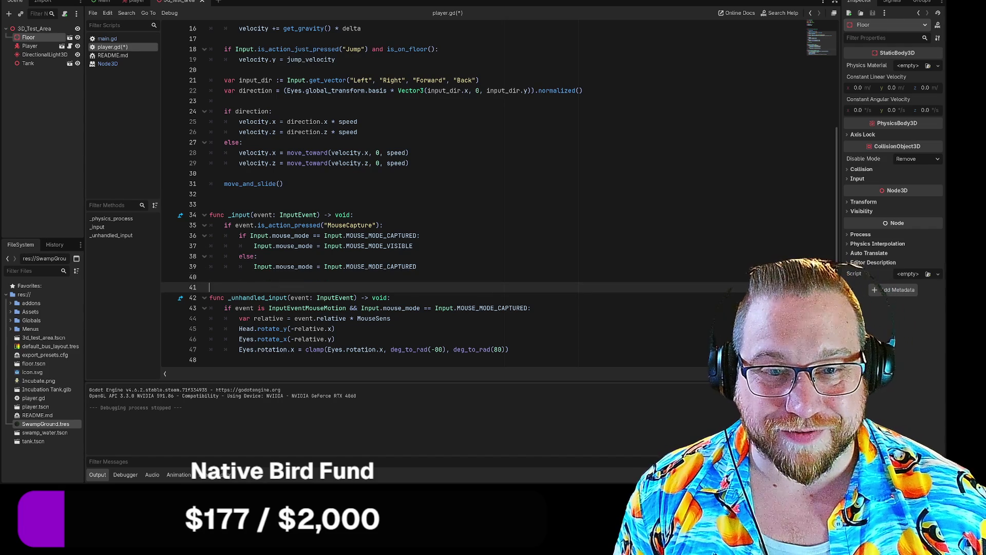
pyautogui.click(209, 193)
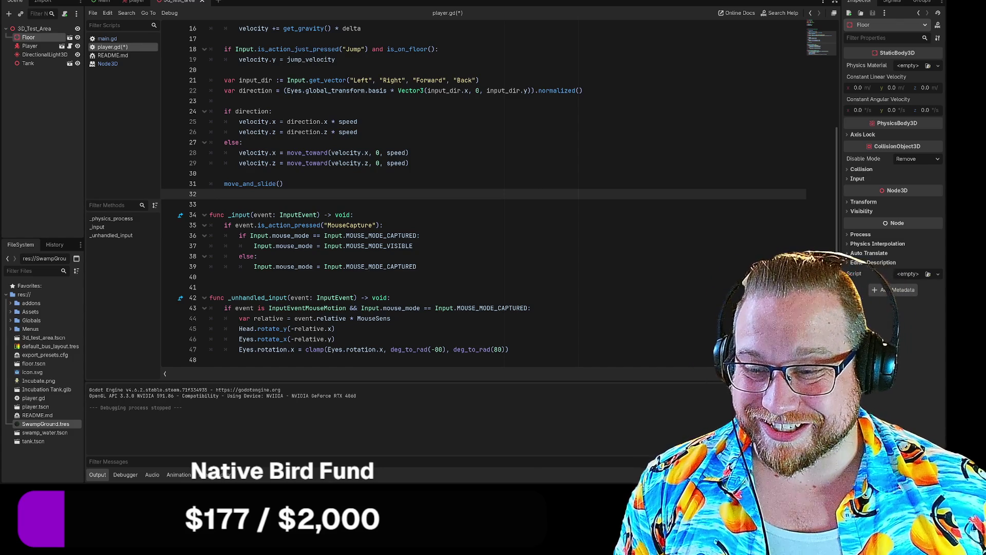
pyautogui.click(210, 287)
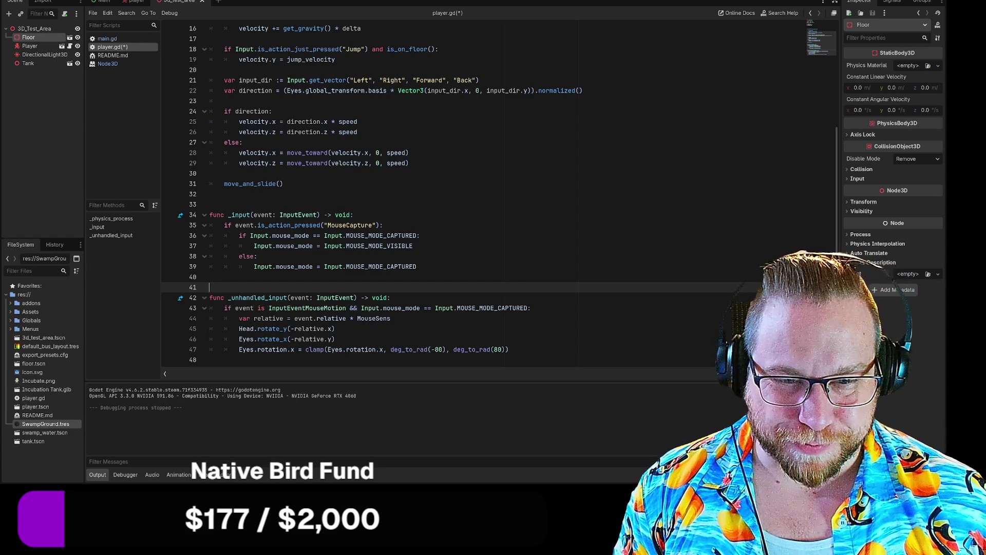
pyautogui.moveTo(335, 329); pyautogui.dragTo(209, 277)
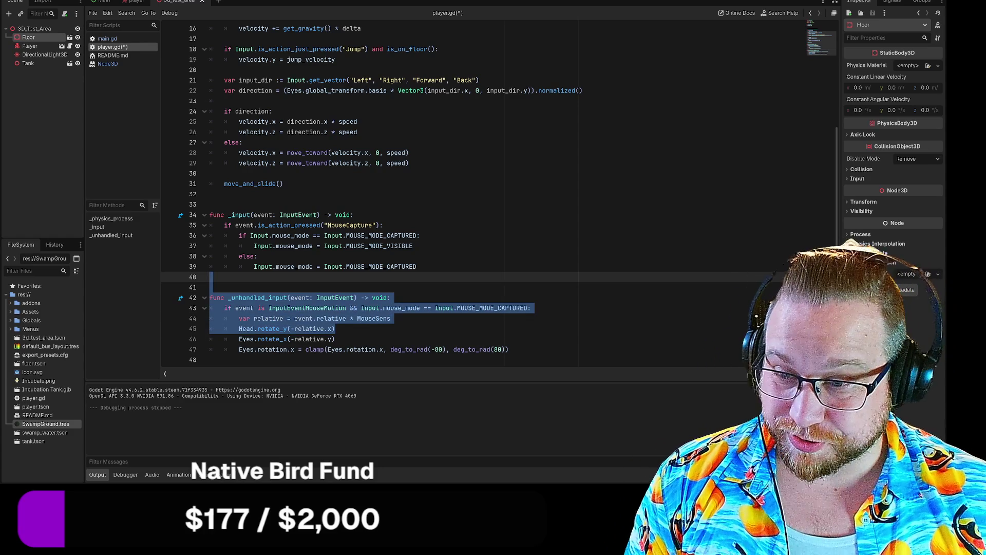
pyautogui.click(210, 288)
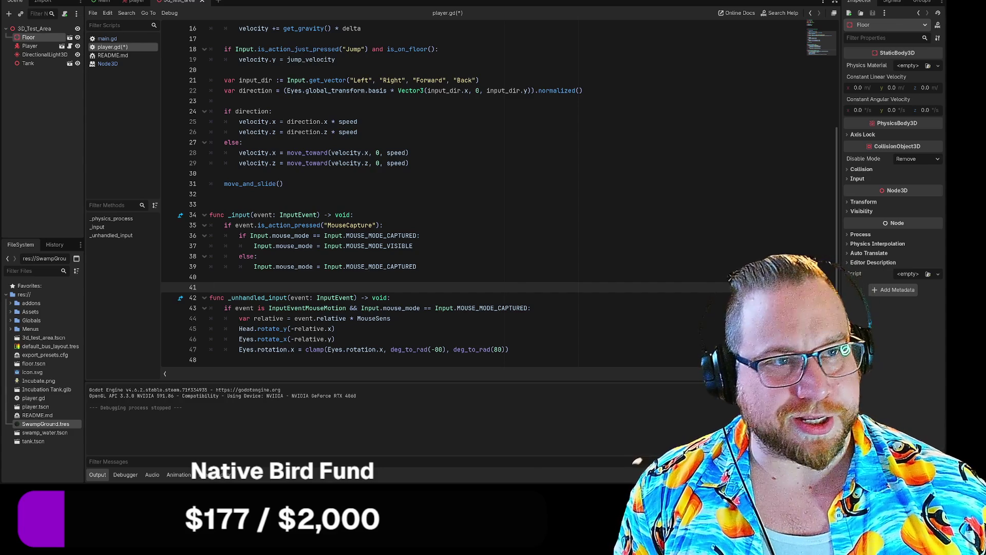
# Save and run the game past its title screen, relaunch it, and enlarge the game window
pyautogui.press('F5')
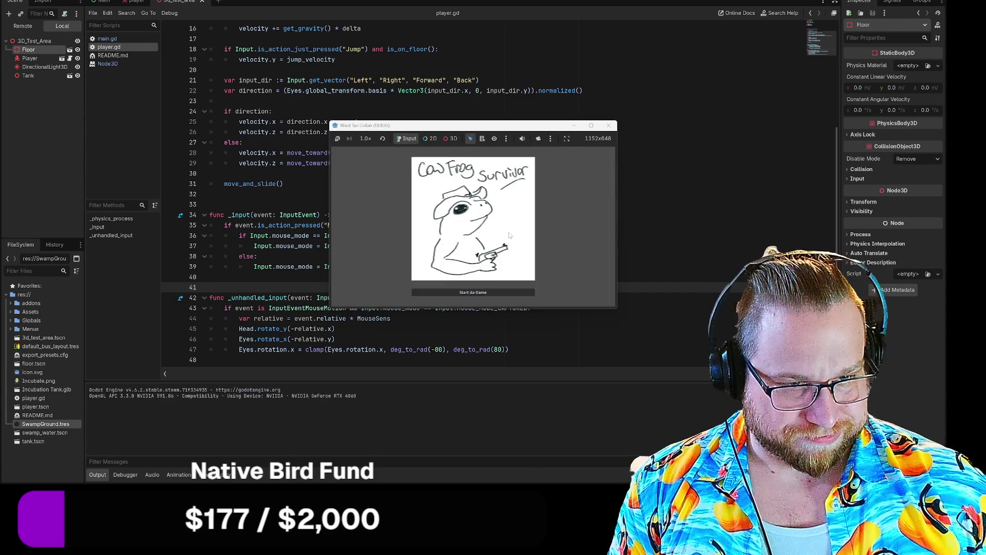
pyautogui.click(475, 291)
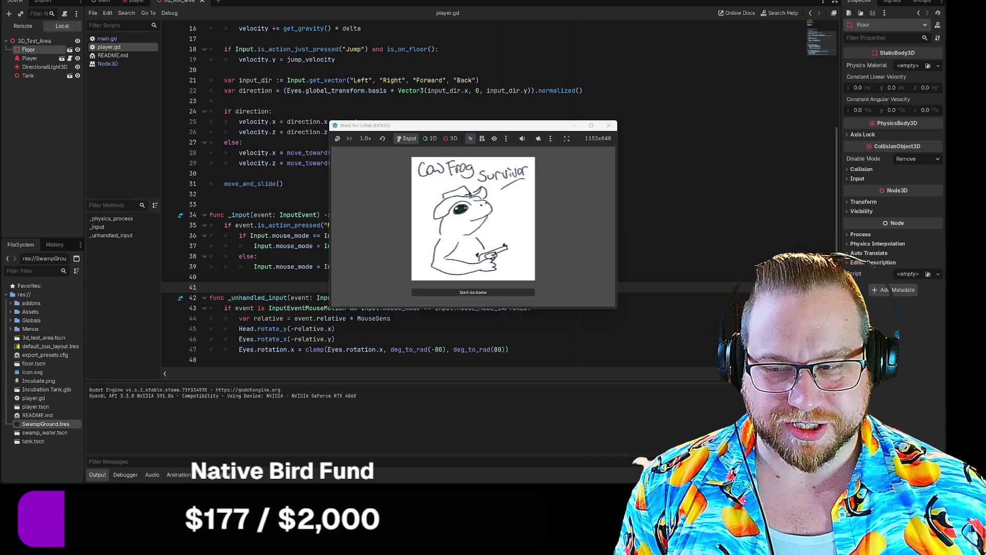
pyautogui.click(609, 125)
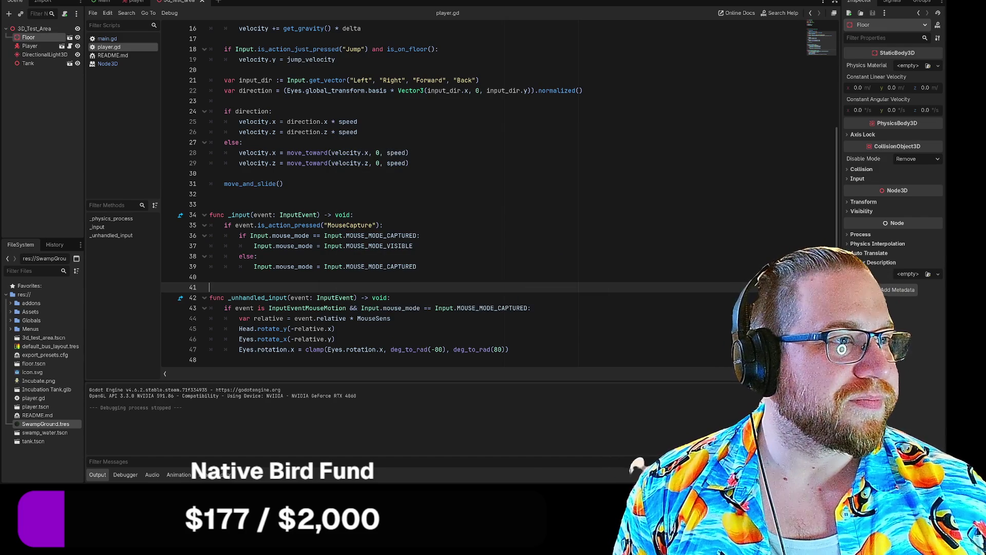
pyautogui.press('F5')
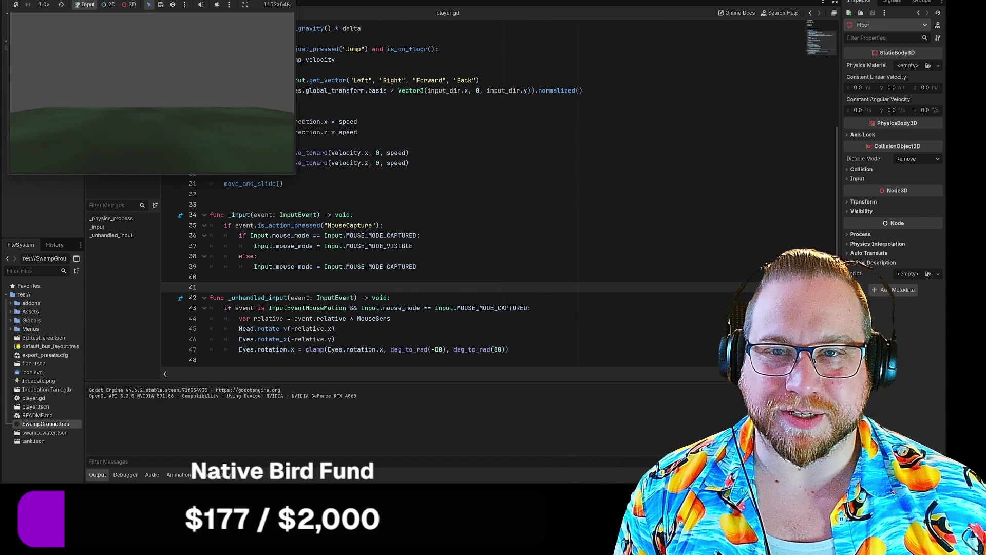
pyautogui.moveTo(295, 175); pyautogui.dragTo(681, 441)
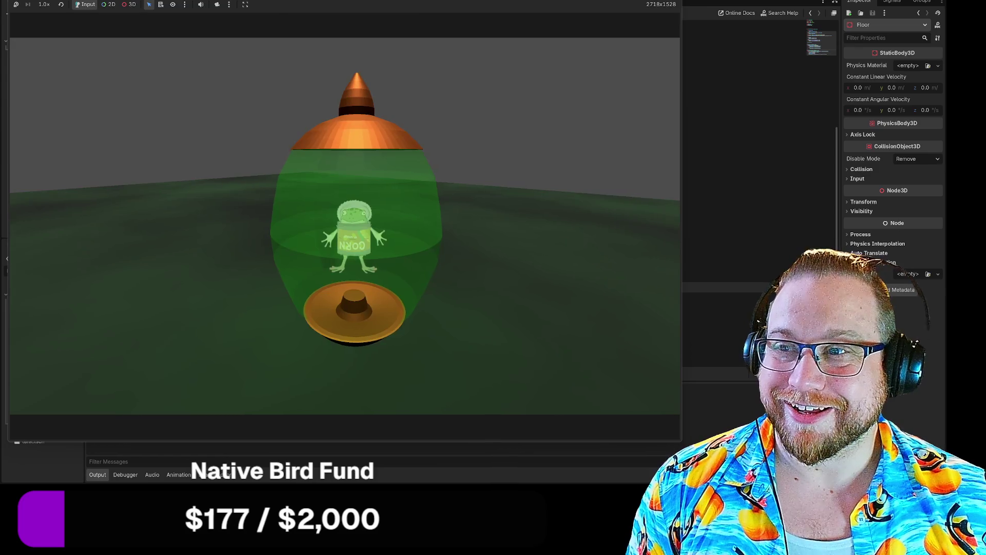
# Switch to player.gd and back to the running game, then move the Discord image popup left
pyautogui.press('F8')
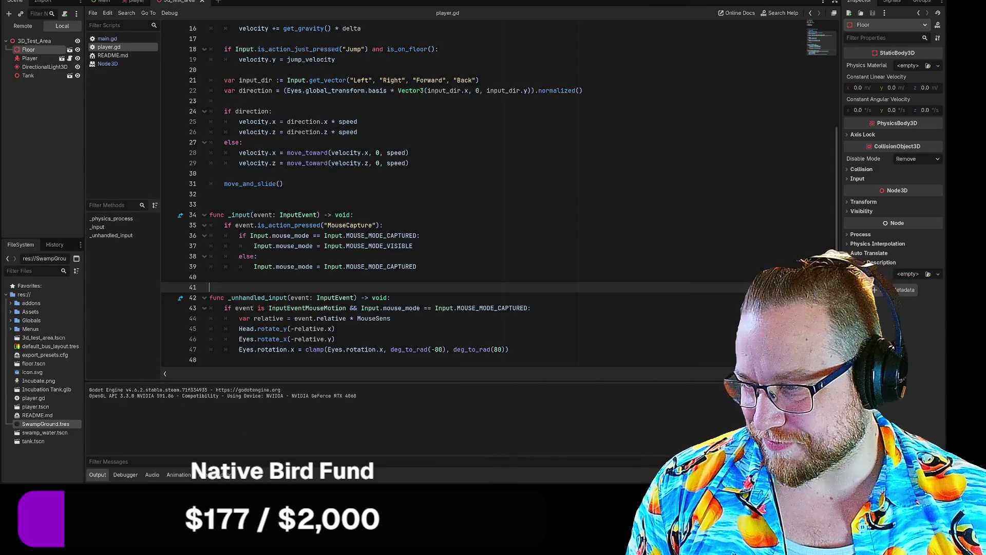
pyautogui.press('F5')
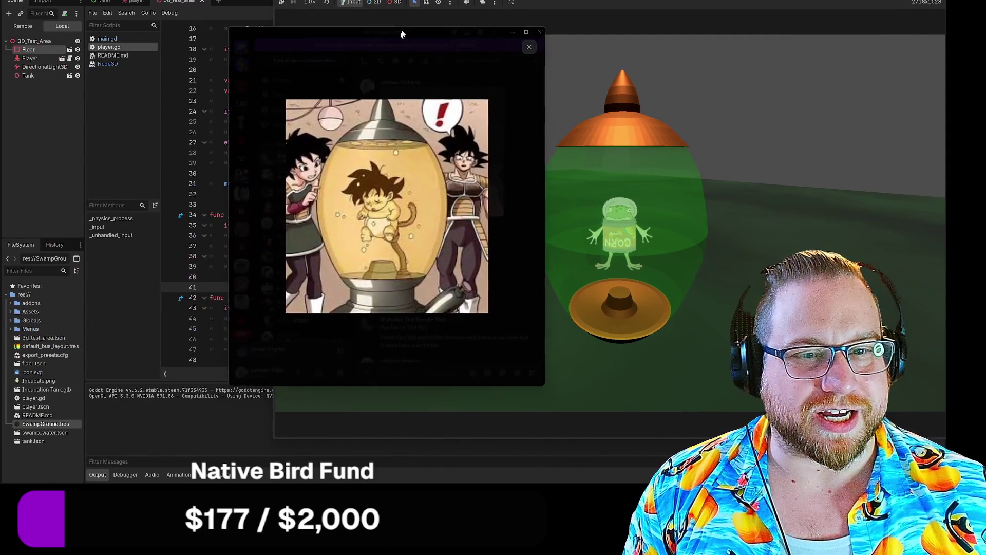
pyautogui.moveTo(400, 32); pyautogui.dragTo(352, 27)
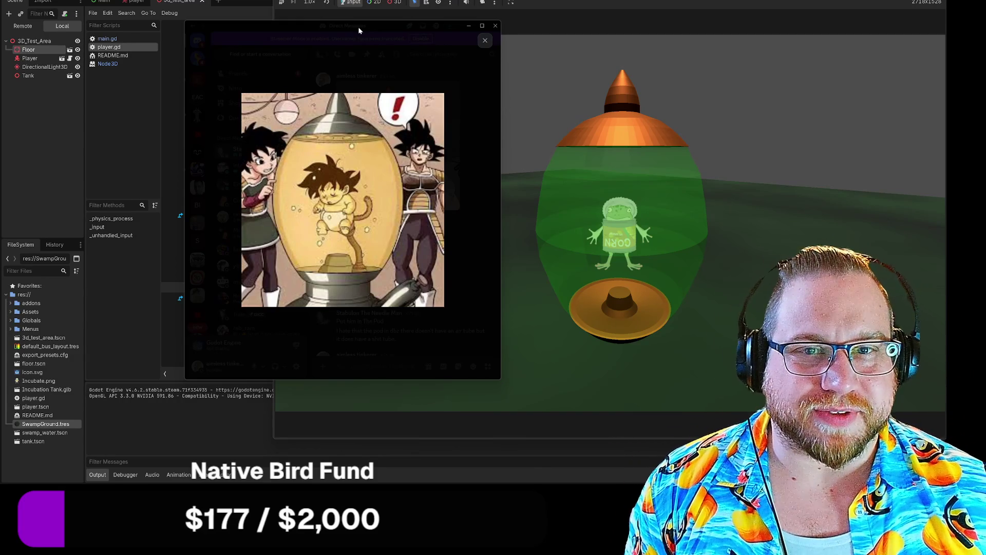
# Switch away from the Discord image popup back to the running game with Alt+Tab
pyautogui.hotkey('alt', 'Tab')
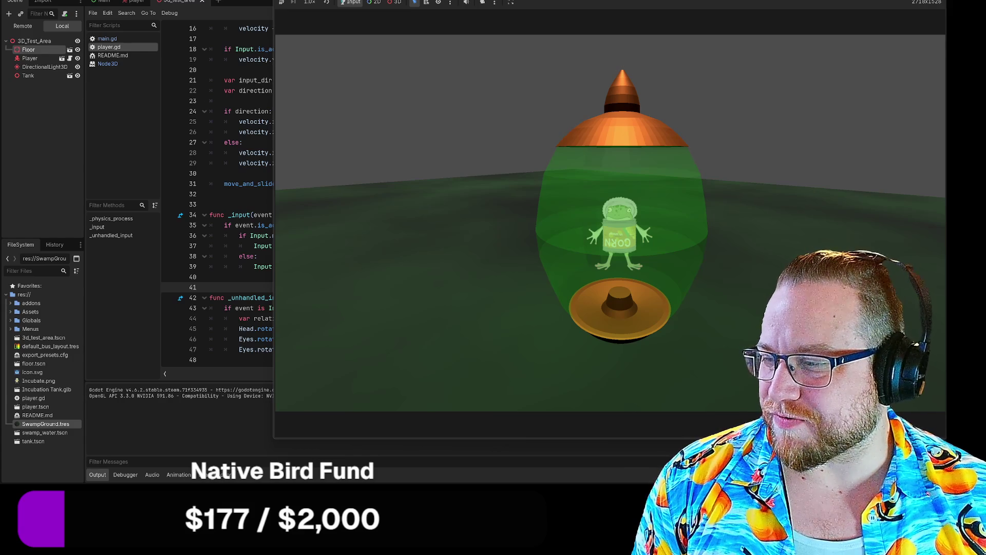
# Drag the game window to the left screen edge and shrink it to reveal the script
pyautogui.moveTo(556, 2); pyautogui.dragTo(311, 11)
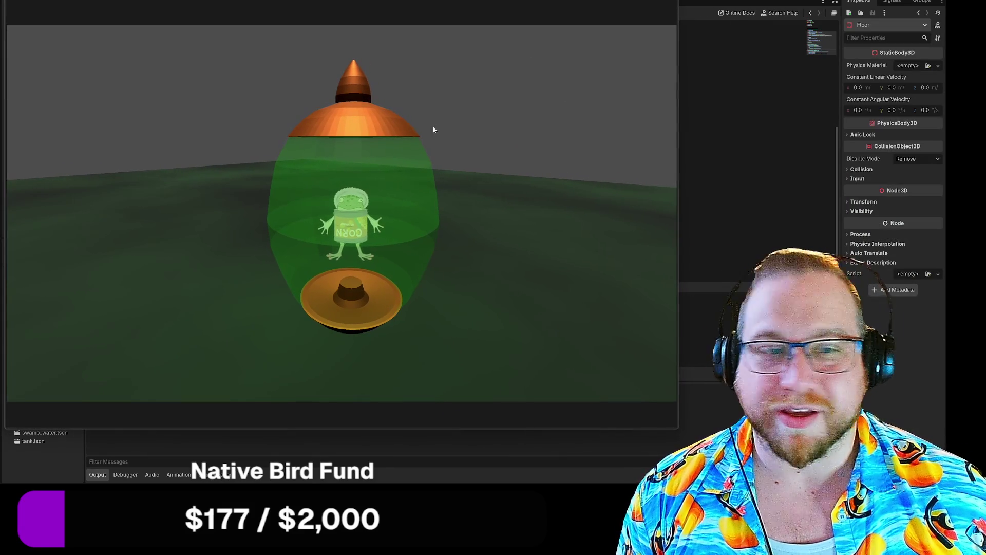
pyautogui.moveTo(678, 428)
pyautogui.mouseDown()
pyautogui.moveTo(645, 341)
pyautogui.moveTo(564, 289)
pyautogui.moveTo(529, 296)
pyautogui.mouseUp()
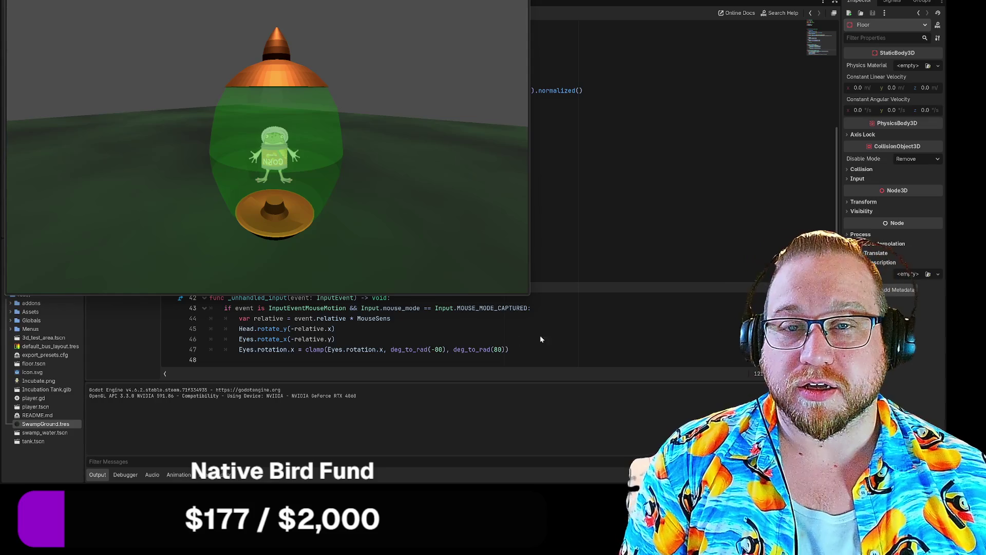
# Shrink the game window further, capture the mouse, walk the camera back and forth with S/W, then stop with F8
pyautogui.moveTo(529, 297); pyautogui.dragTo(461, 263)
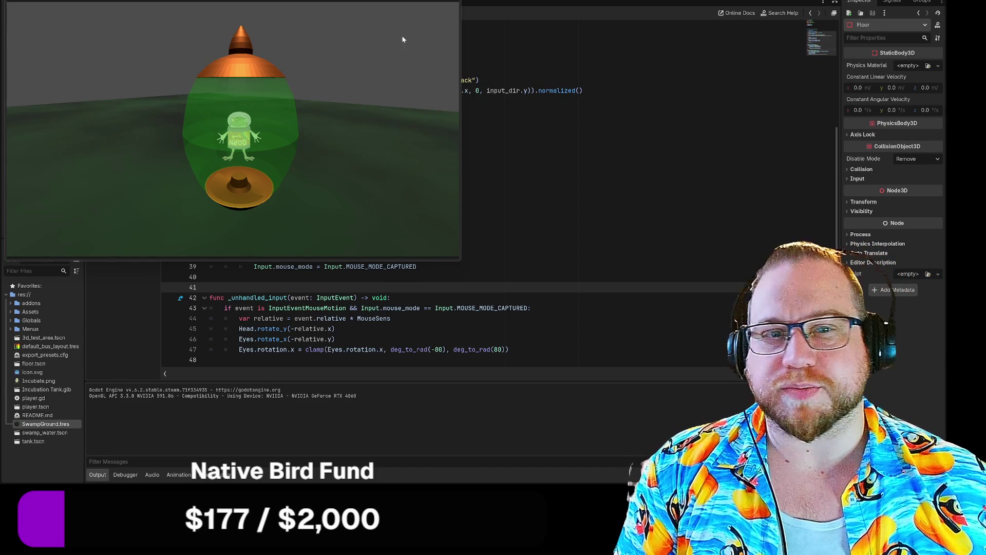
pyautogui.click(343, 82)
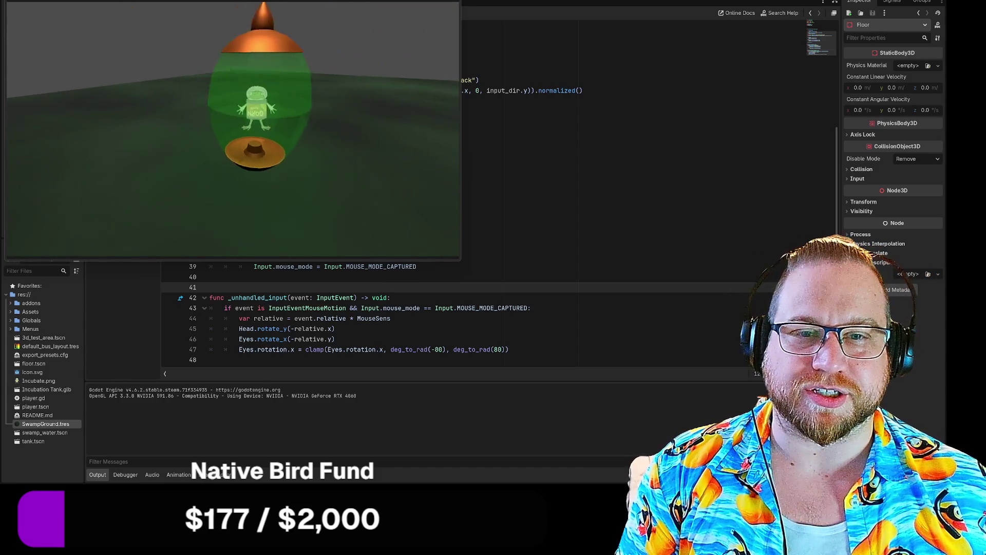
pyautogui.press('s')
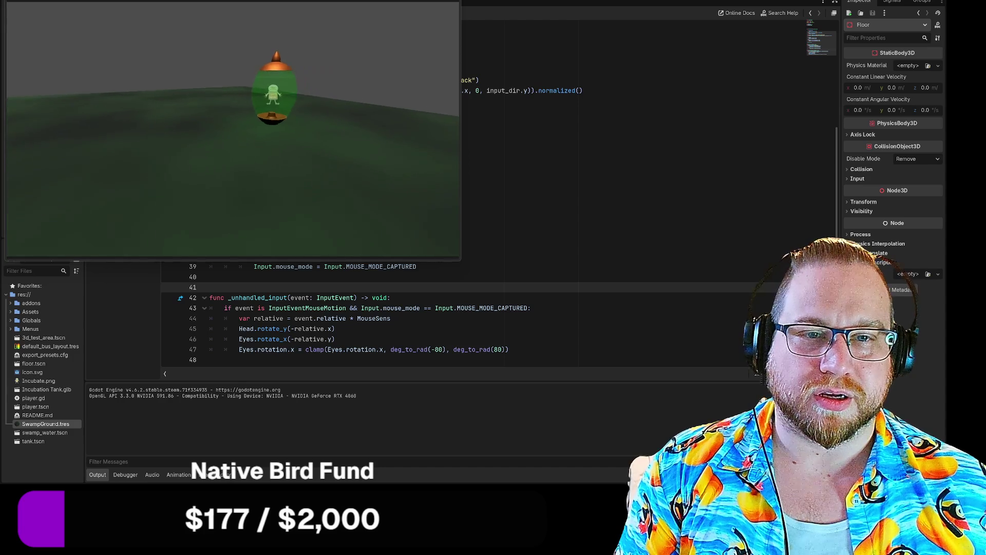
pyautogui.press('w')
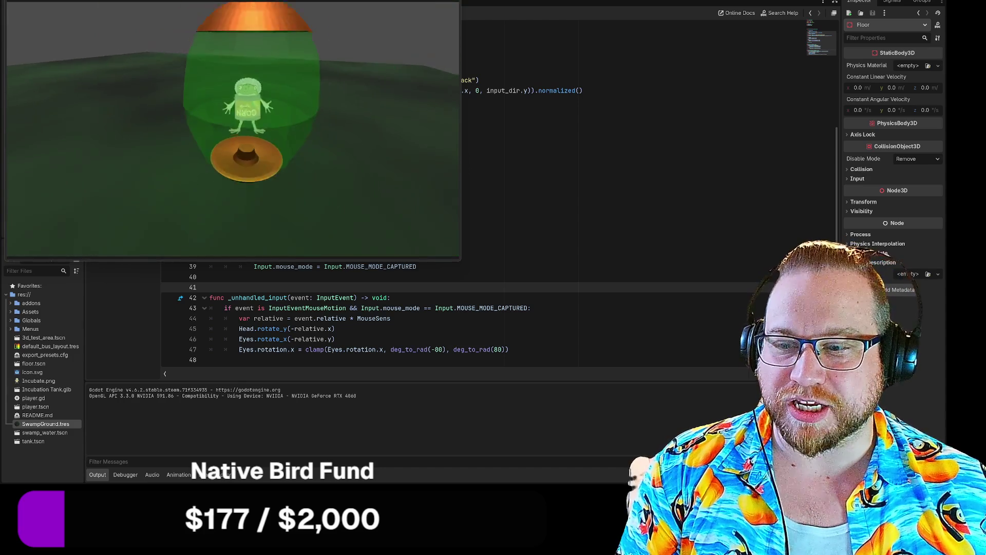
pyautogui.press('s')
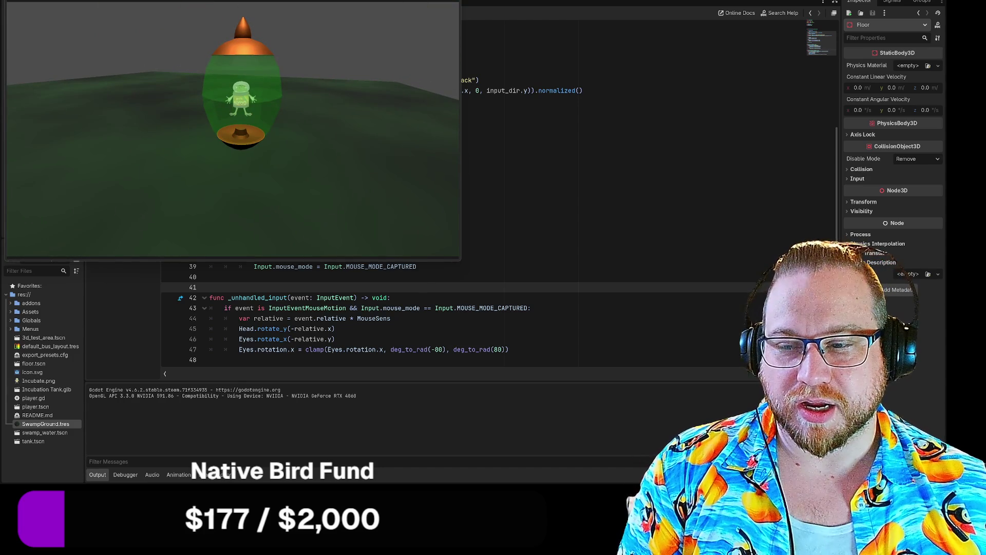
pyautogui.press('F8')
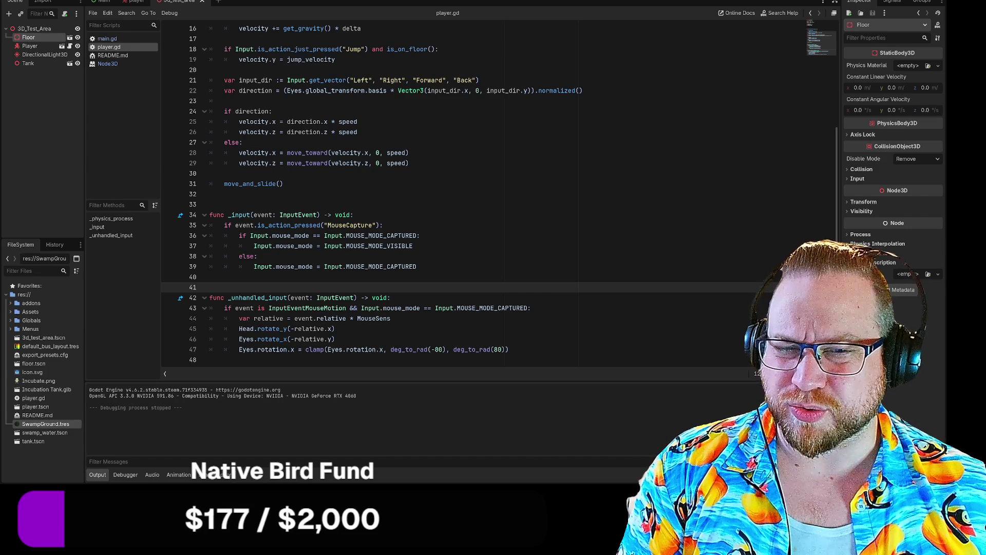
pyautogui.moveTo(209, 215)
pyautogui.mouseDown()
pyautogui.moveTo(359, 245)
pyautogui.moveTo(362, 318)
pyautogui.moveTo(506, 349)
pyautogui.mouseUp()
pyautogui.click(308, 277)
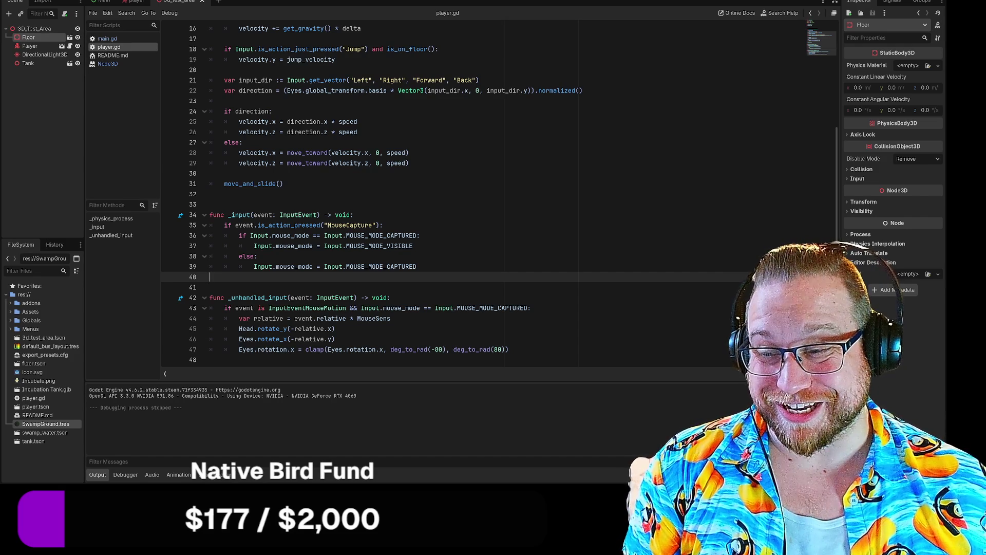
pyautogui.scroll(5, 500, 195)
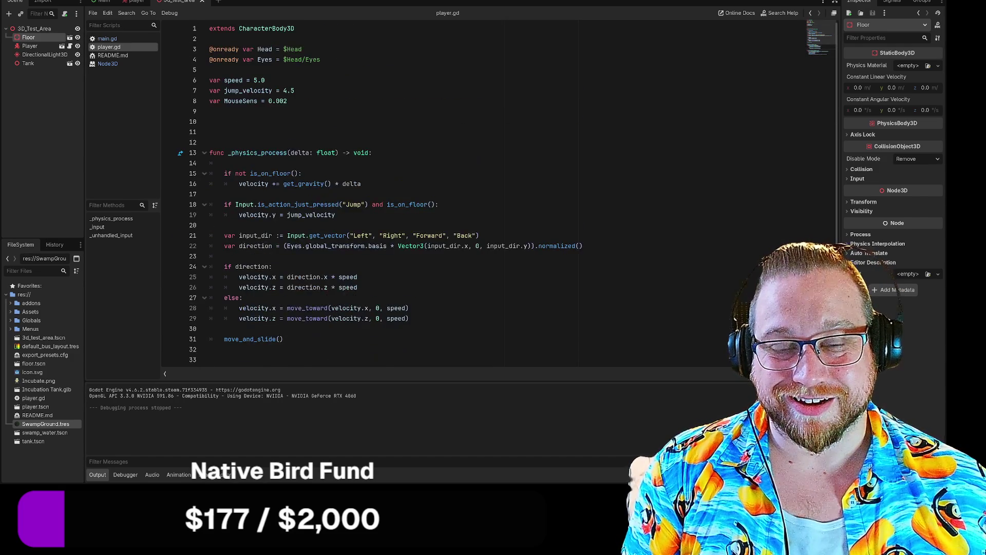
pyautogui.scroll(-3, 500, 196)
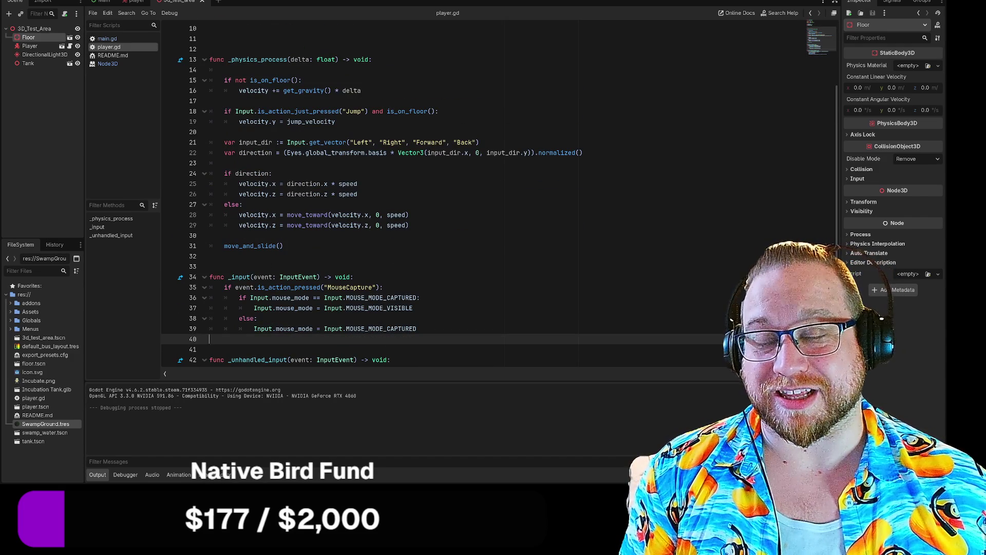
pyautogui.scroll(3, 500, 196)
pyautogui.scroll(-3, 500, 195)
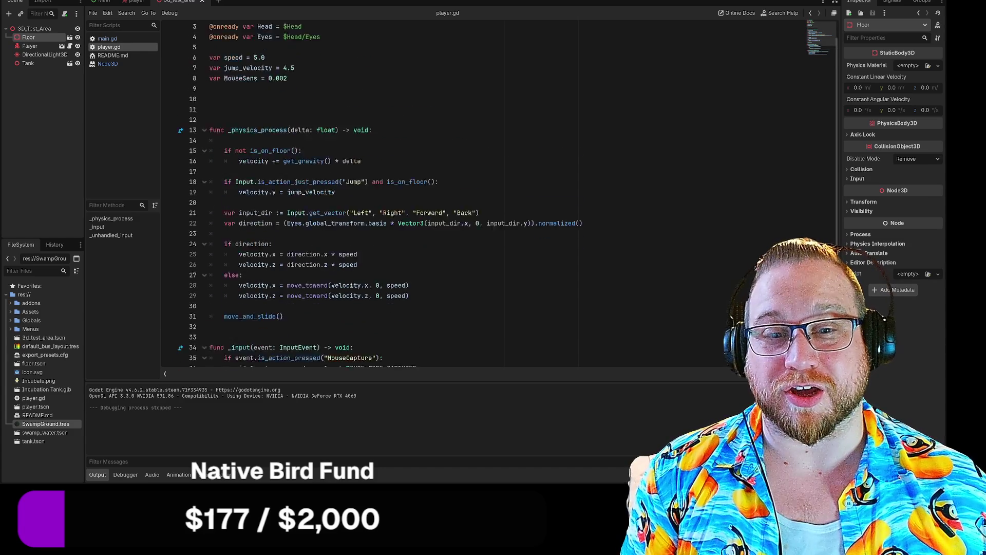
pyautogui.scroll(3, 500, 196)
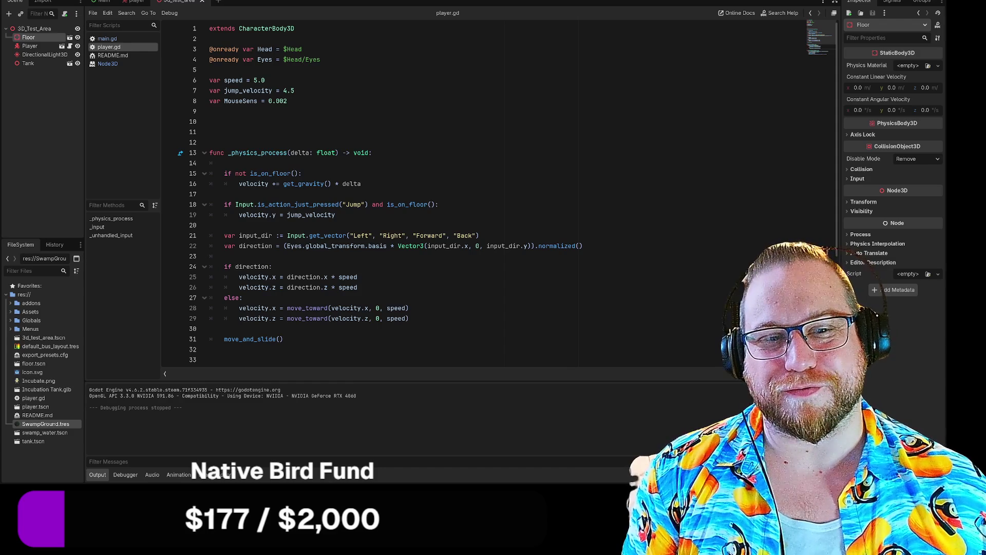
pyautogui.click(225, 256)
pyautogui.press('Up')
pyautogui.press('Up')
pyautogui.press('End')
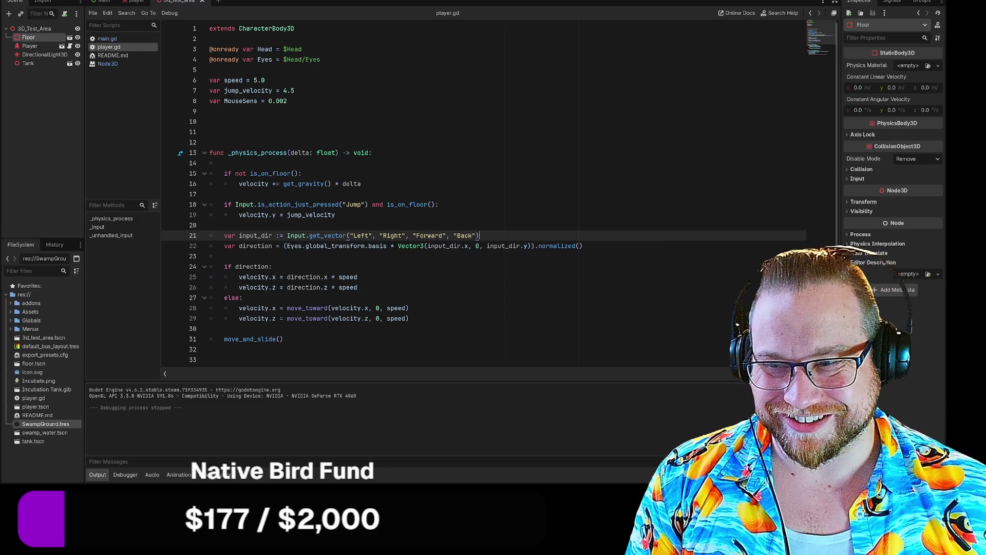
pyautogui.scroll(-5, 483, 206)
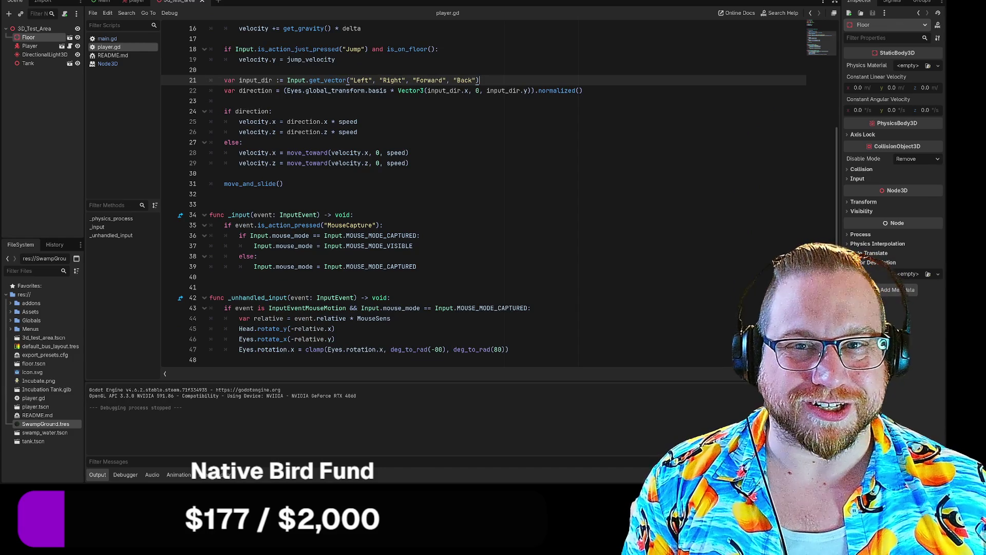
pyautogui.scroll(5, 483, 205)
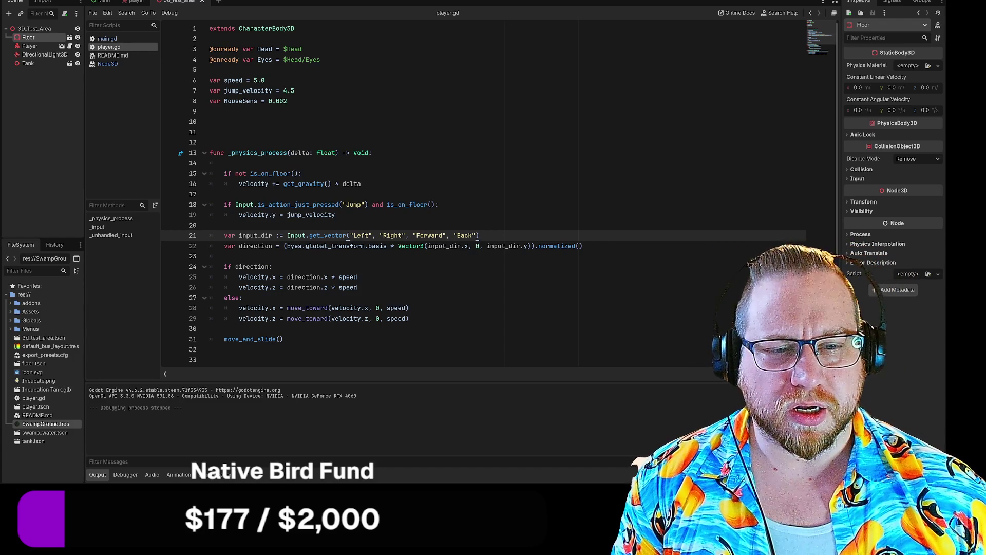
pyautogui.scroll(-5, 483, 195)
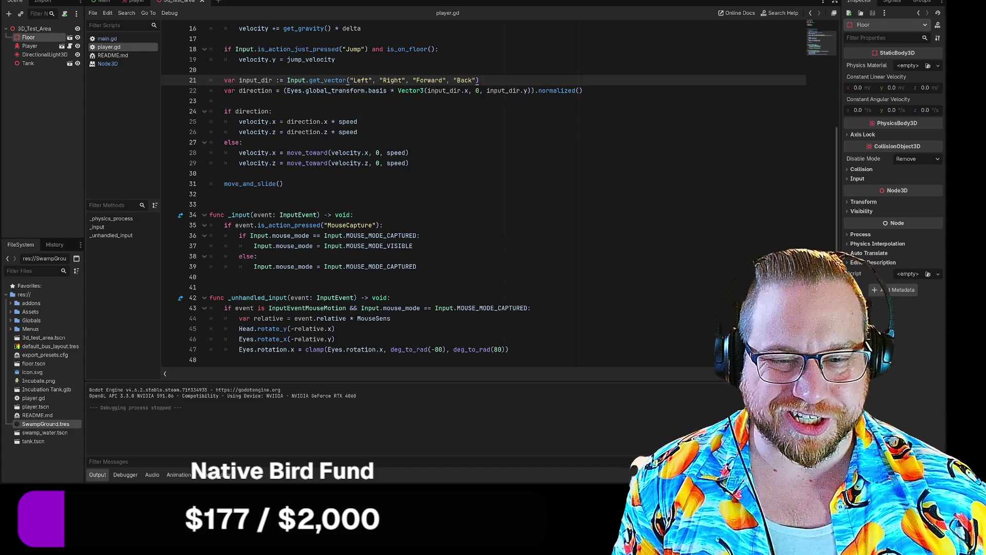
# Append two blank lines after line 48, return to line 41, then move the Steam window up-left
pyautogui.click(434, 359)
pyautogui.press('Return')
pyautogui.press('Return')
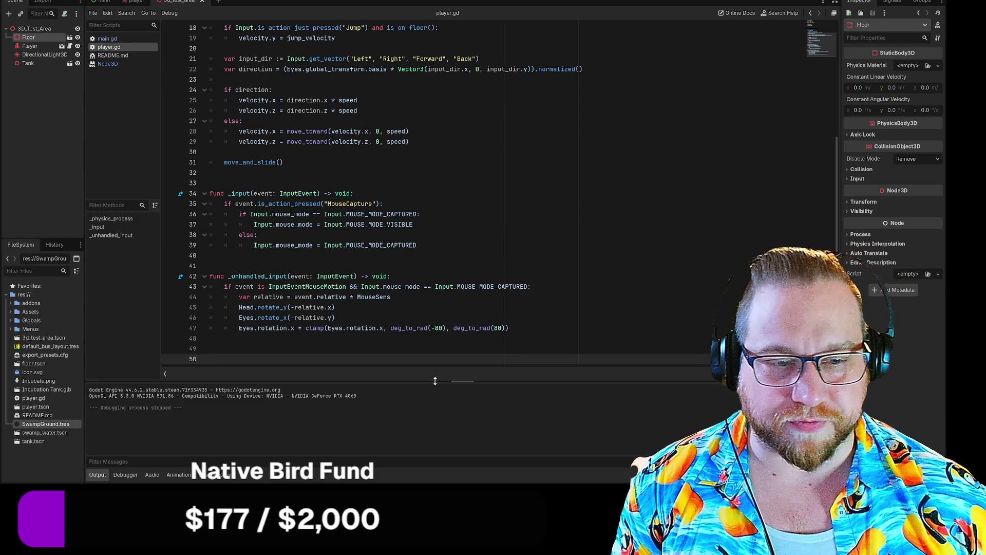
pyautogui.click(210, 266)
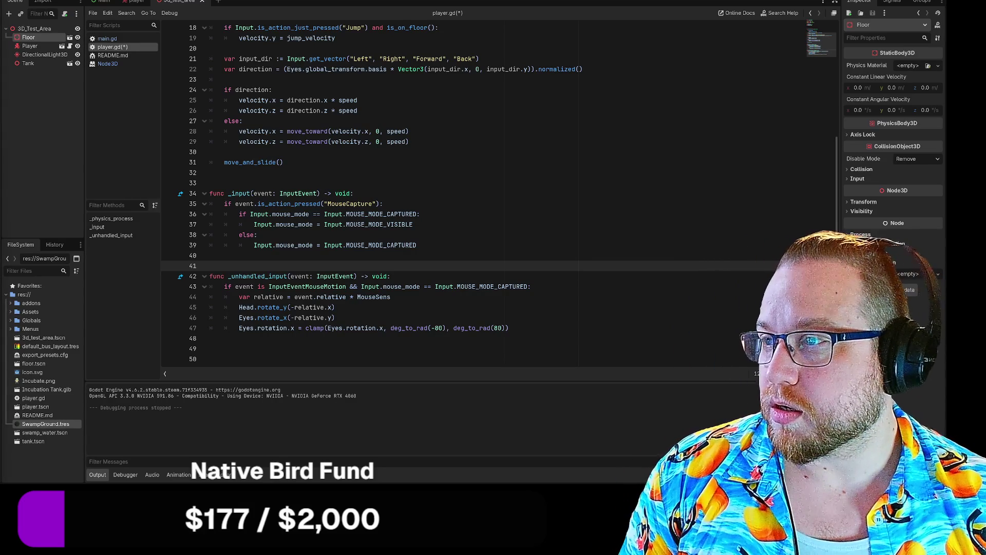
pyautogui.hotkey('alt', 'Tab')
pyautogui.moveTo(298, 2); pyautogui.dragTo(236, 1)
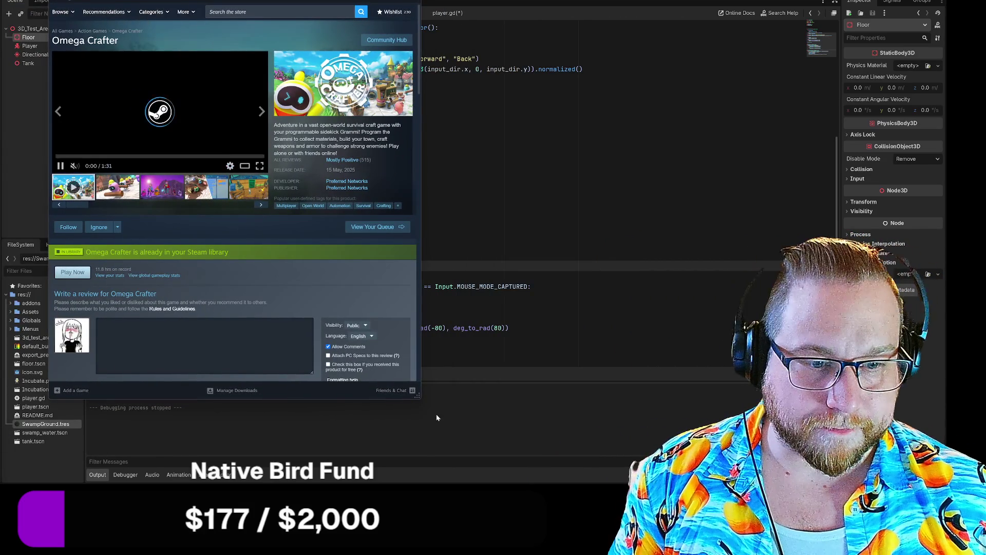
# Drag the Steam window's corner to enlarge the Omega Crafter store page
pyautogui.moveTo(414, 401); pyautogui.dragTo(610, 453)
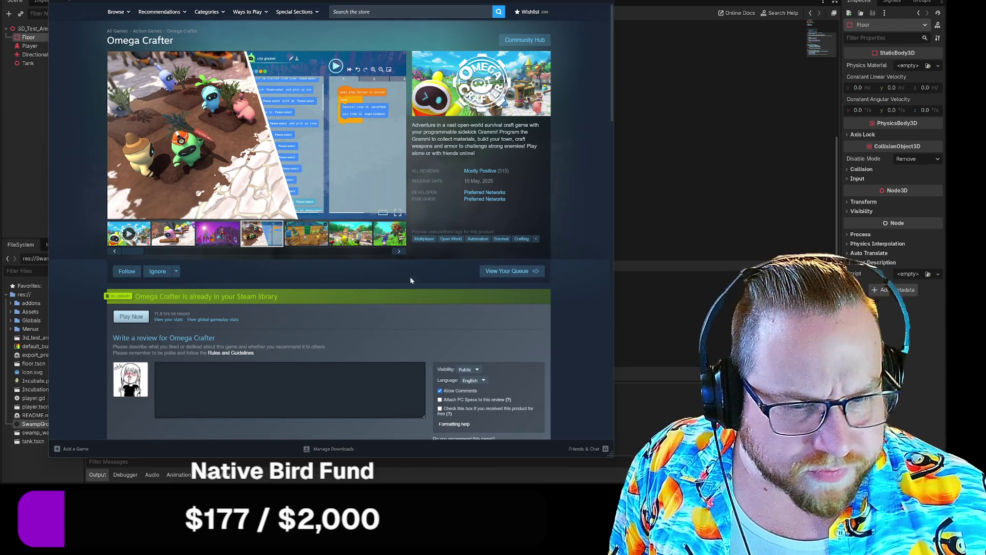
# Scroll down the Omega Crafter store page and back up, then switch back to Godot
pyautogui.scroll(-5, 411, 281)
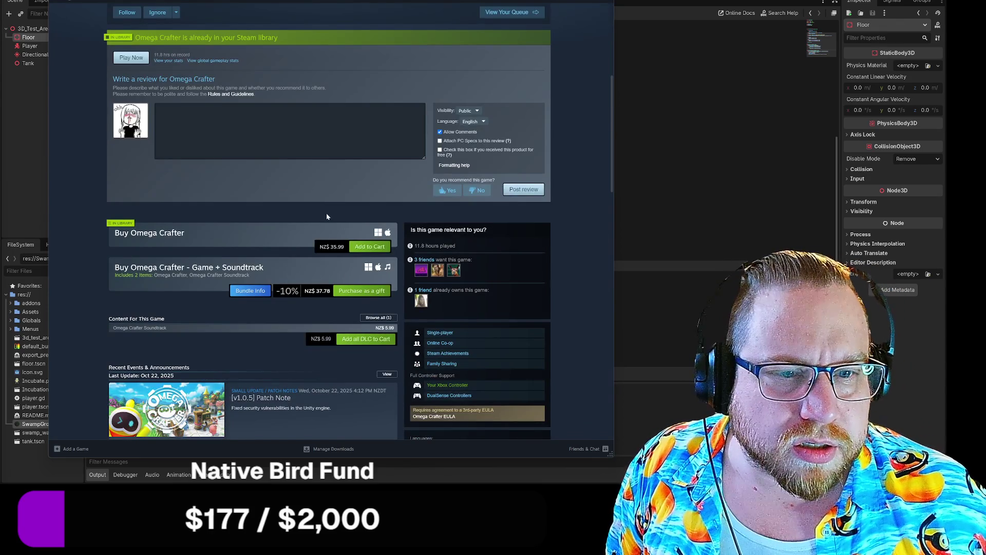
pyautogui.scroll(-3, 325, 212)
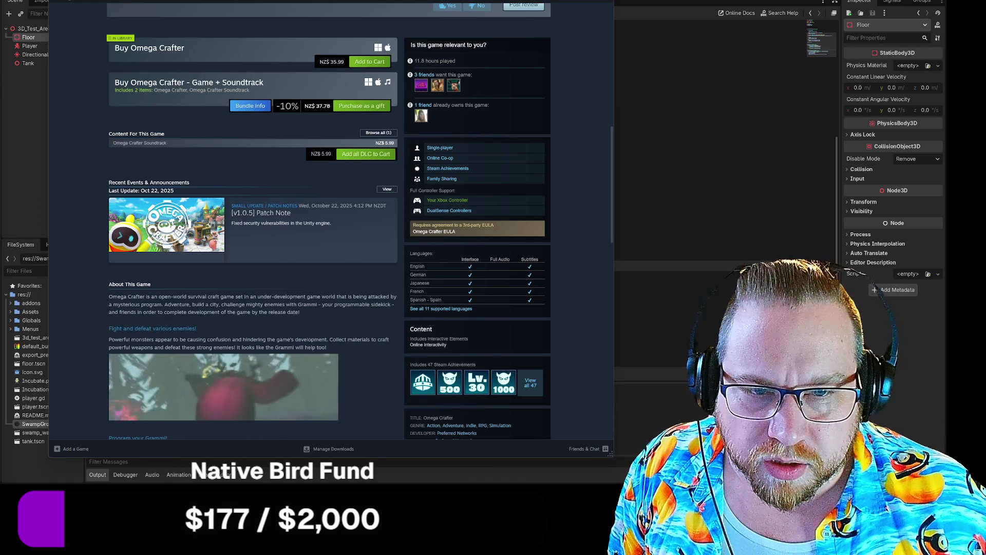
pyautogui.scroll(-8, 389, 302)
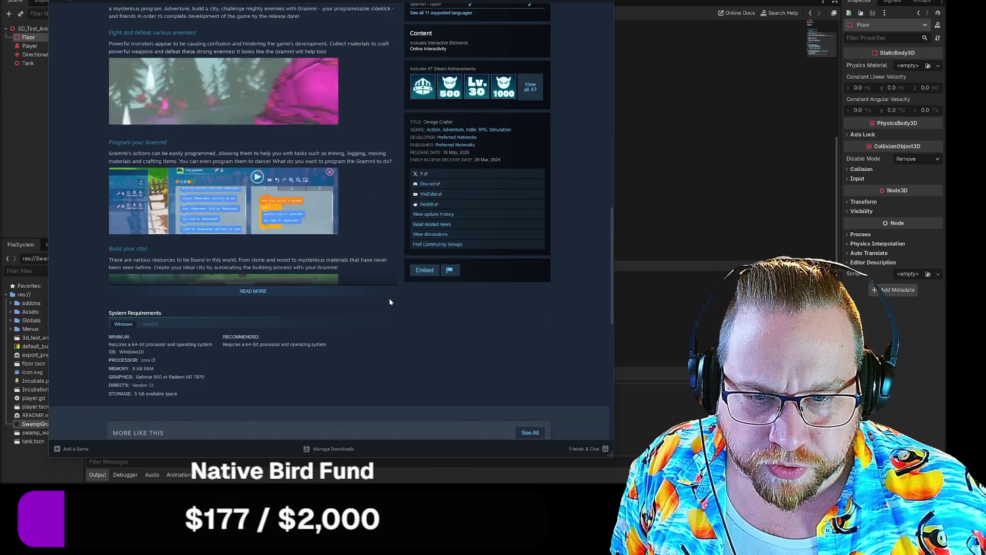
pyautogui.scroll(15, 389, 302)
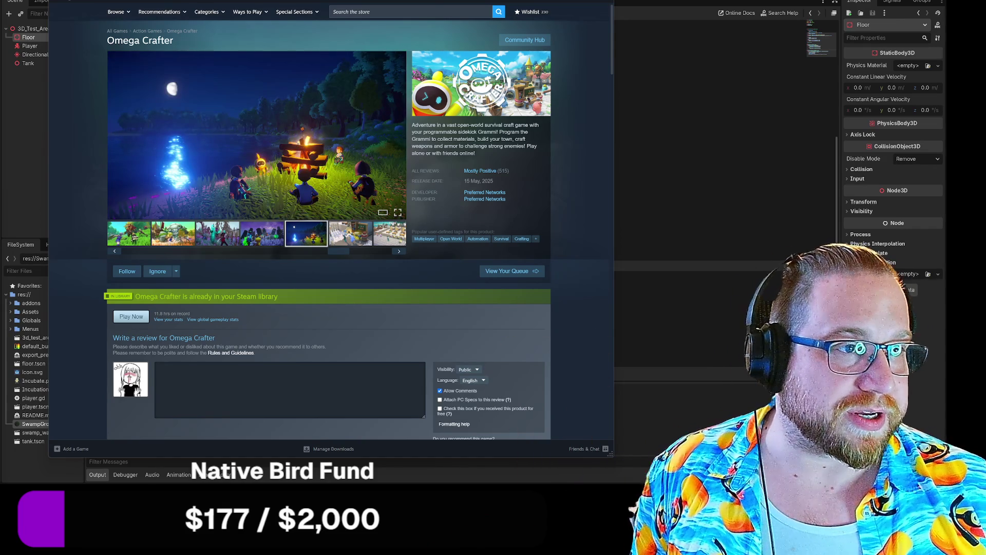
pyautogui.hotkey('alt', 'Tab')
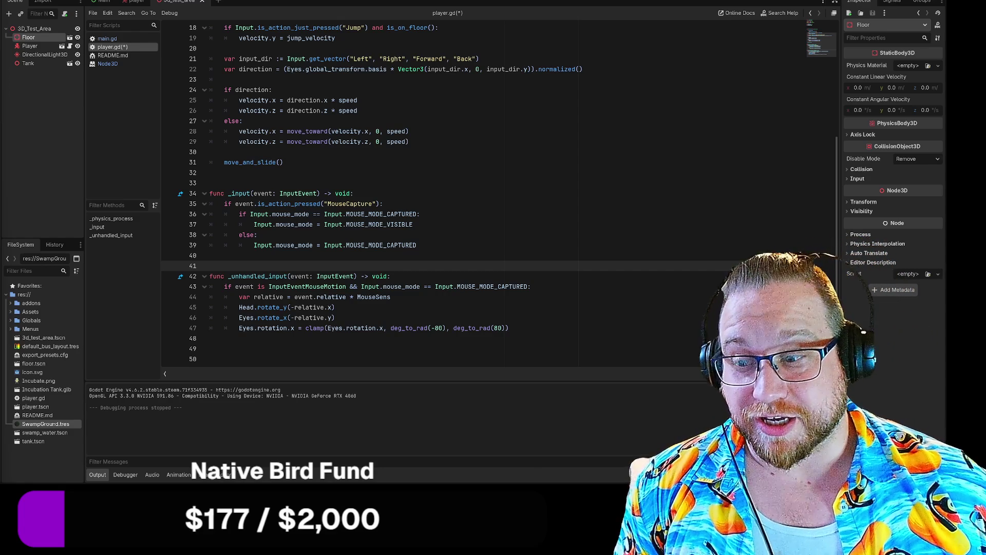
# Switch back to the Omega Crafter Steam store window with Alt+Tab
pyautogui.hotkey('alt', 'Tab')
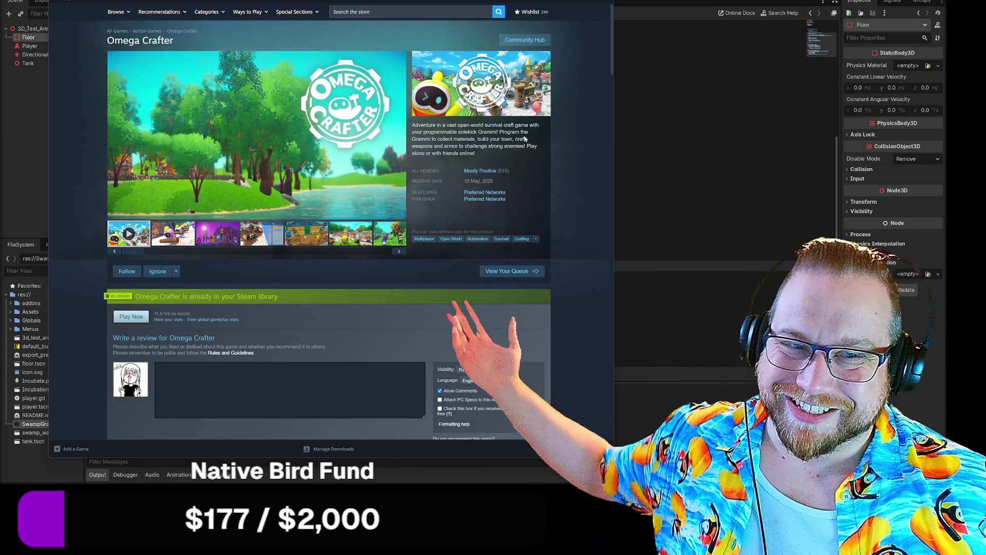
# Browse the Omega Crafter snow and town screenshots, open its library page, then return to player.gd
pyautogui.click(375, 236)
pyautogui.click(383, 235)
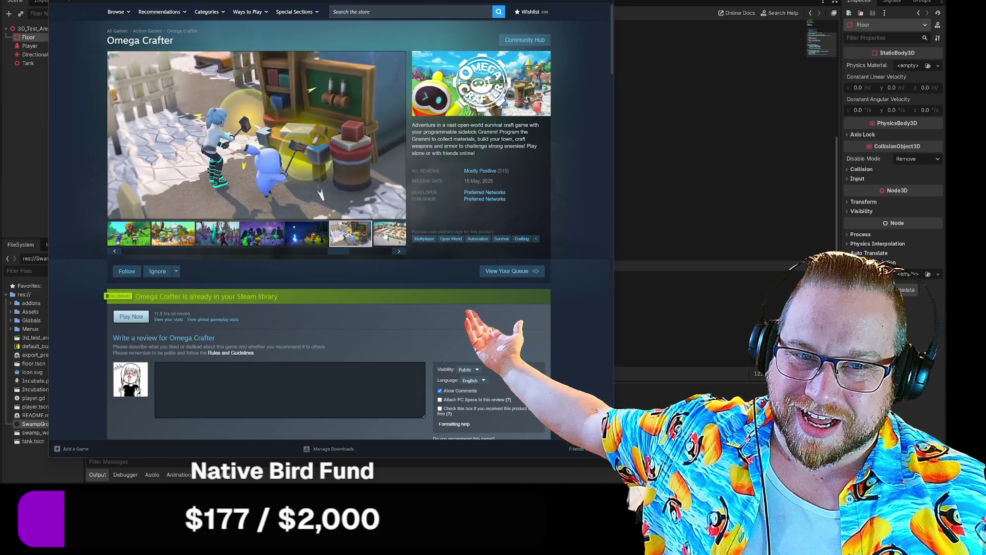
pyautogui.click(385, 236)
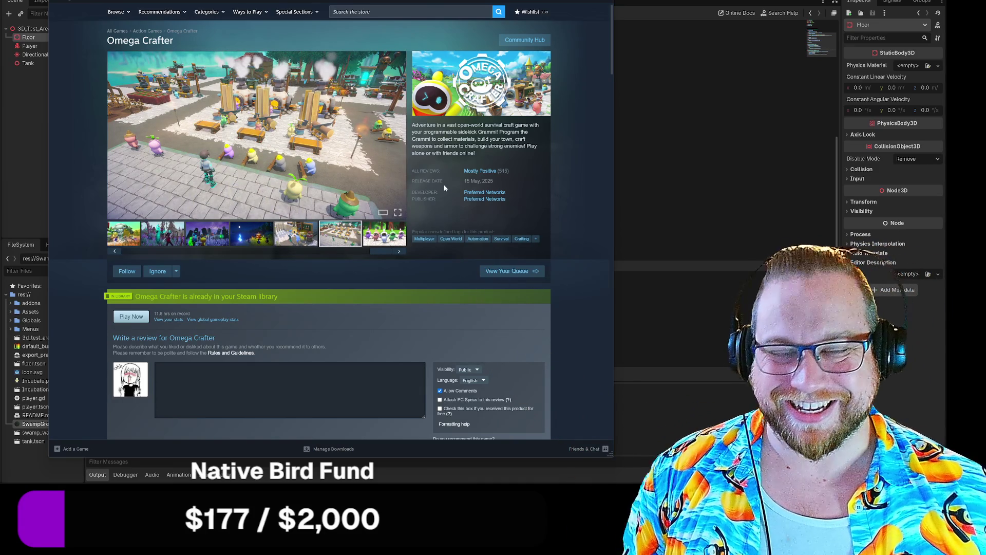
pyautogui.click(121, 1)
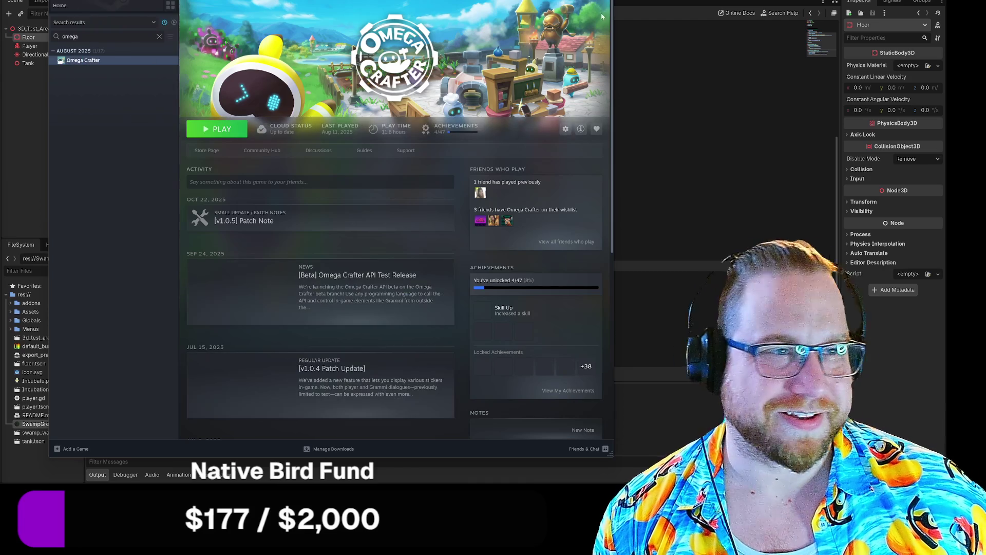
pyautogui.hotkey('alt', 'Tab')
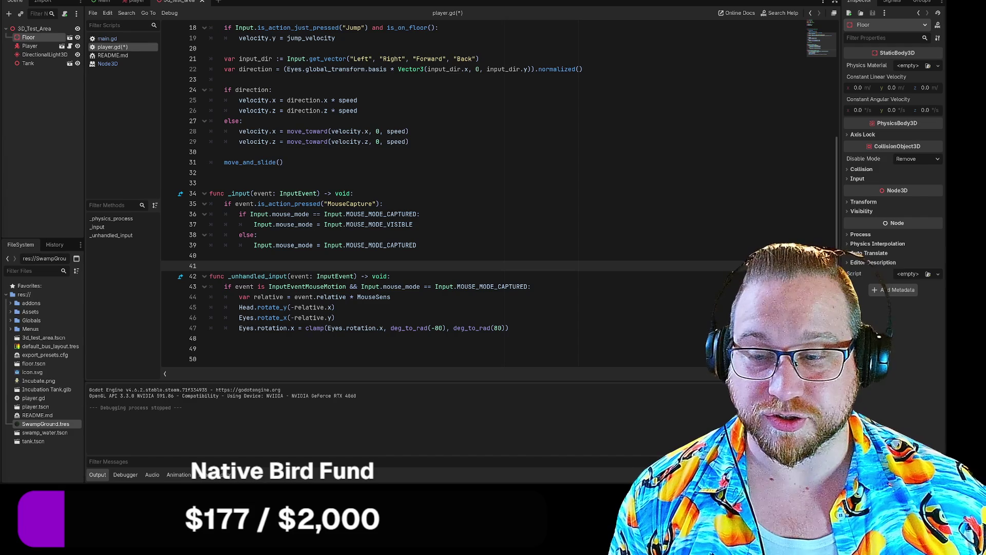
# Look over player.gd from the movement code up to the variable declarations
pyautogui.click(257, 236)
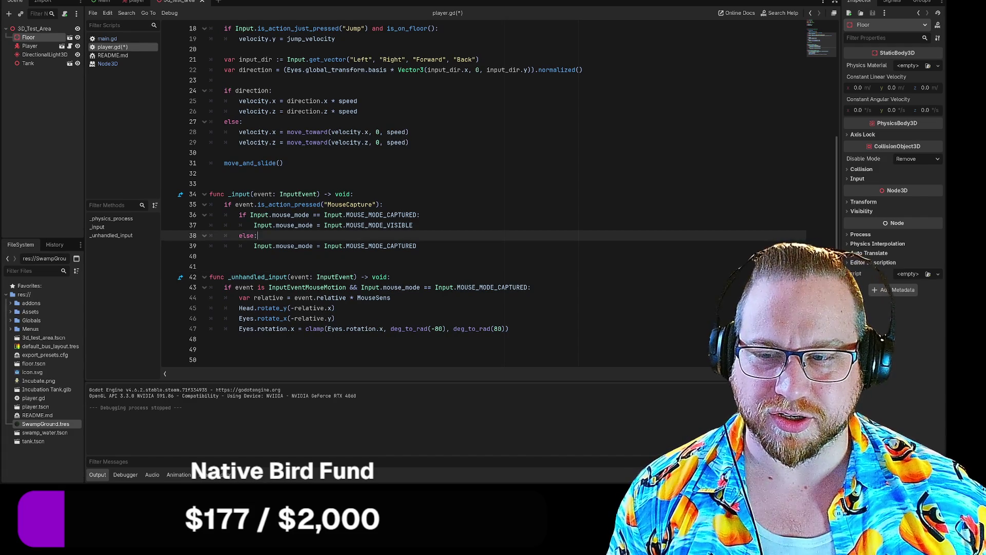
pyautogui.press('Down')
pyautogui.press('Down')
pyautogui.press('Down')
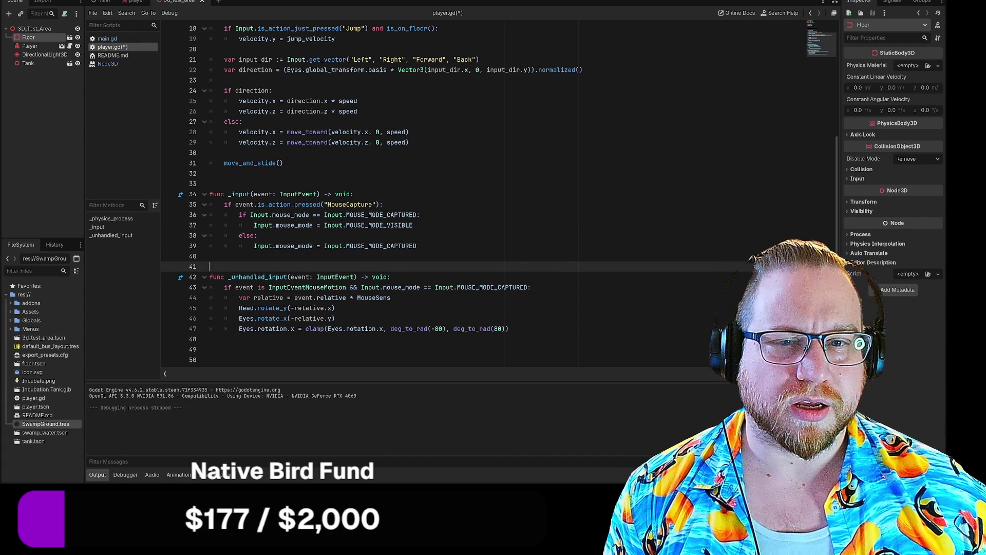
pyautogui.click(209, 173)
pyautogui.press('Down')
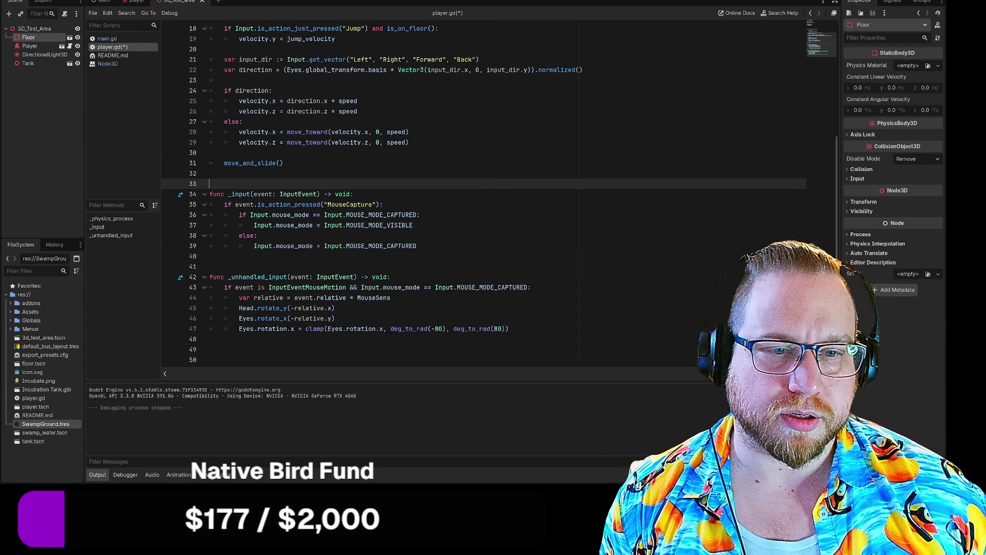
pyautogui.scroll(4, 482, 195)
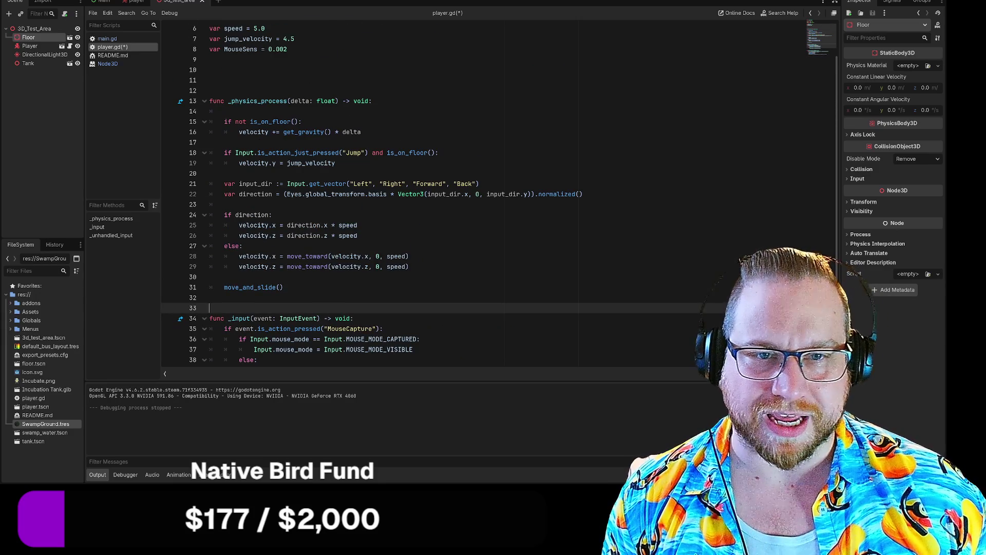
pyautogui.scroll(2, 483, 195)
pyautogui.scroll(-2, 483, 195)
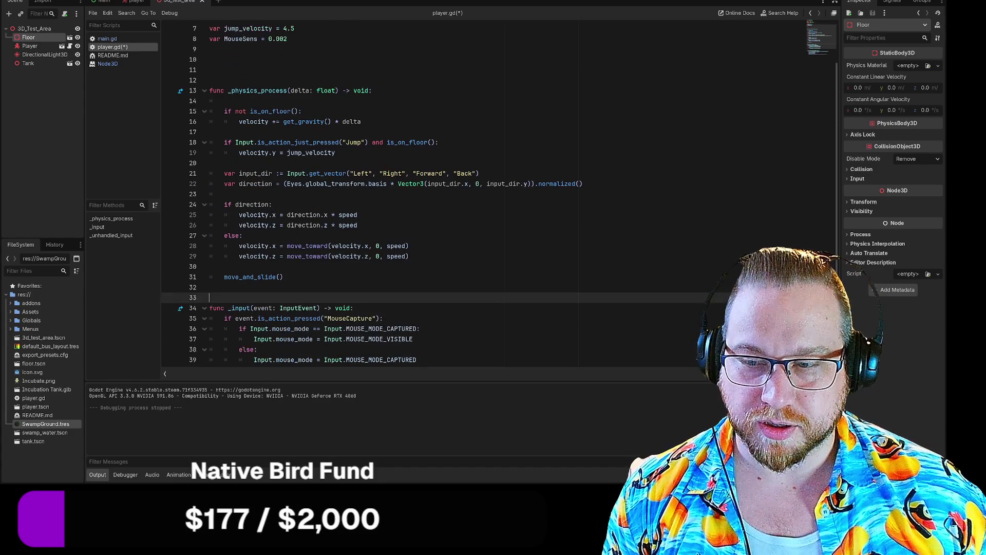
pyautogui.scroll(2, 483, 195)
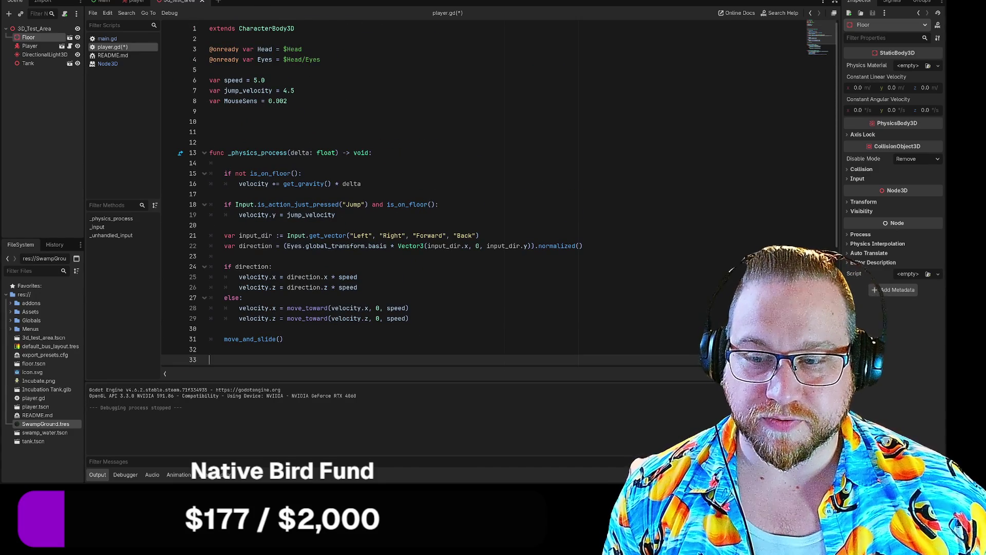
pyautogui.click(210, 121)
pyautogui.scroll(-2, 483, 195)
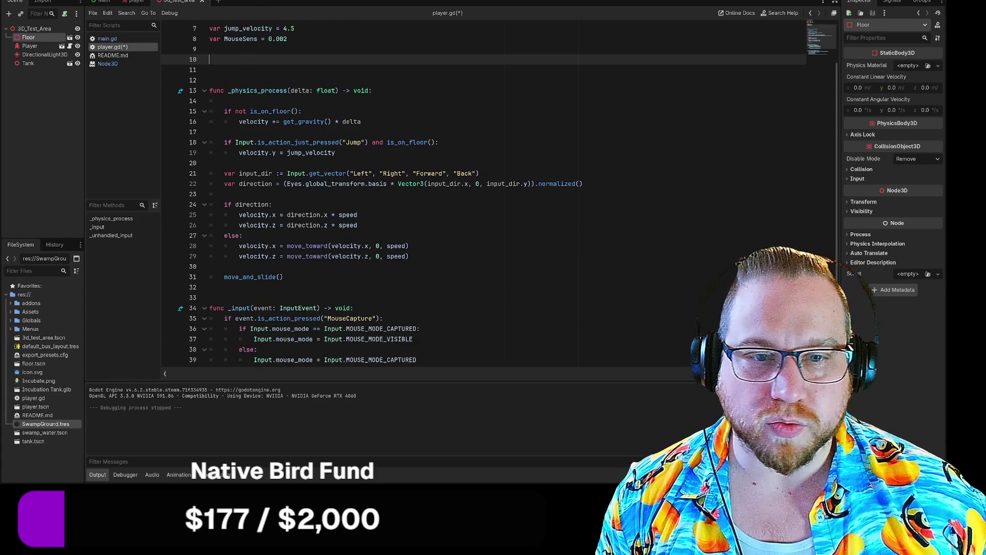
pyautogui.scroll(2, 483, 195)
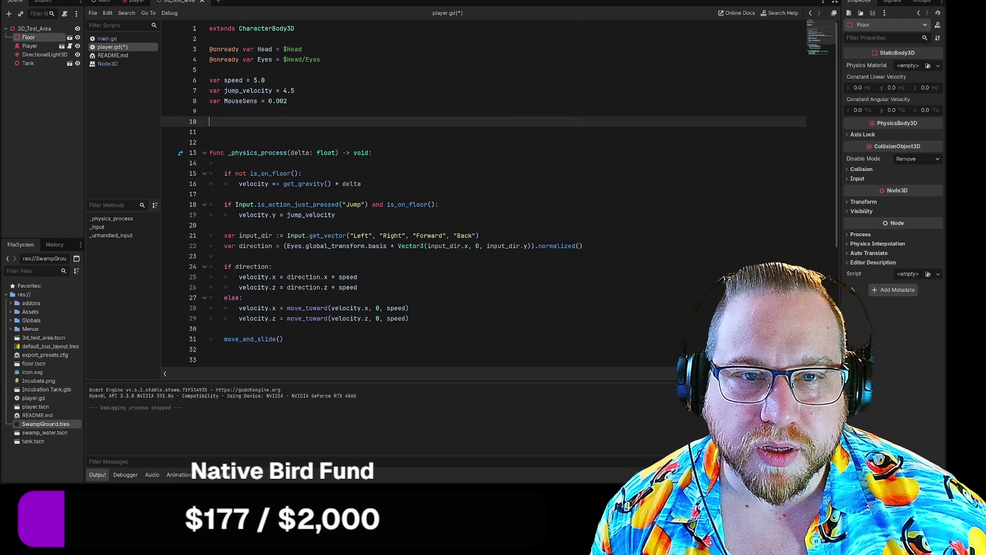
# Rename the jump_velocity declaration to JumpVelocity
pyautogui.click(234, 90)
pyautogui.click(235, 101)
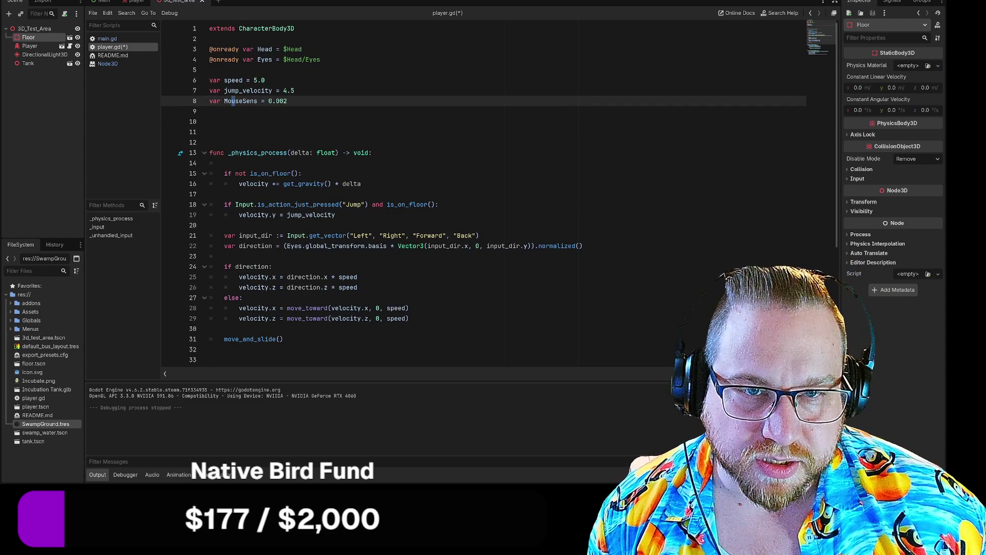
pyautogui.click(224, 91)
pyautogui.press('Delete')
pyautogui.write('Jump')
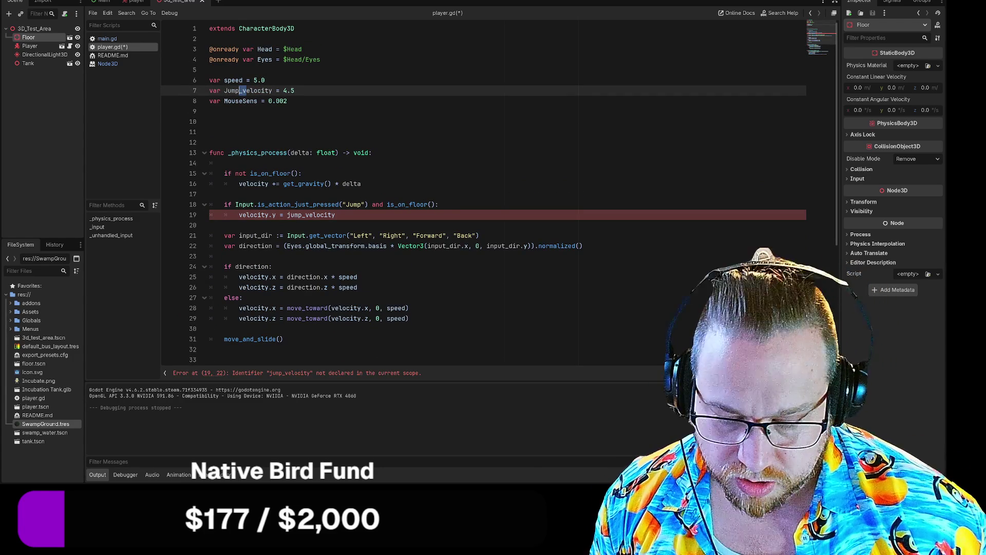
pyautogui.write('V')
pyautogui.press('Delete')
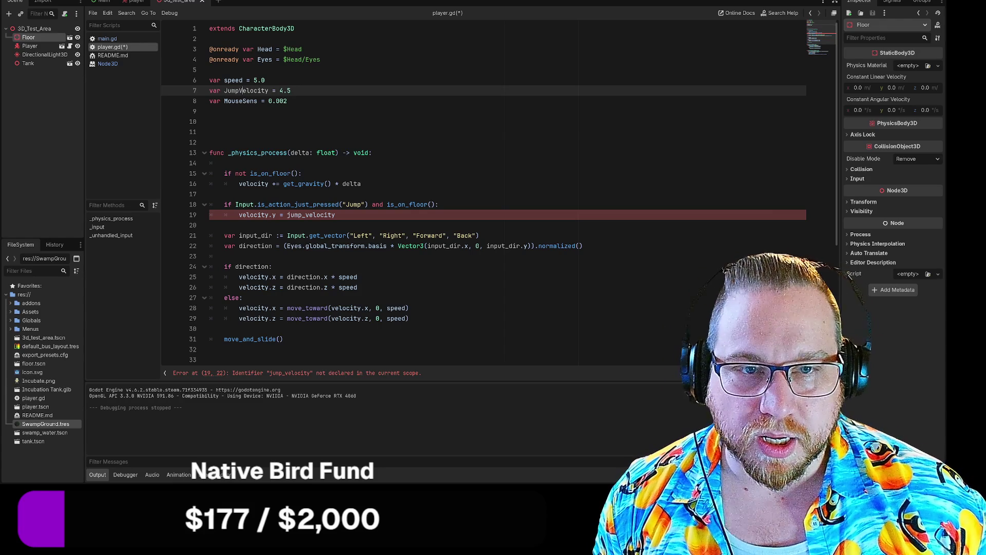
# Rename the speed declaration to Speed
pyautogui.click(241, 122)
pyautogui.click(224, 80)
pyautogui.press('Delete')
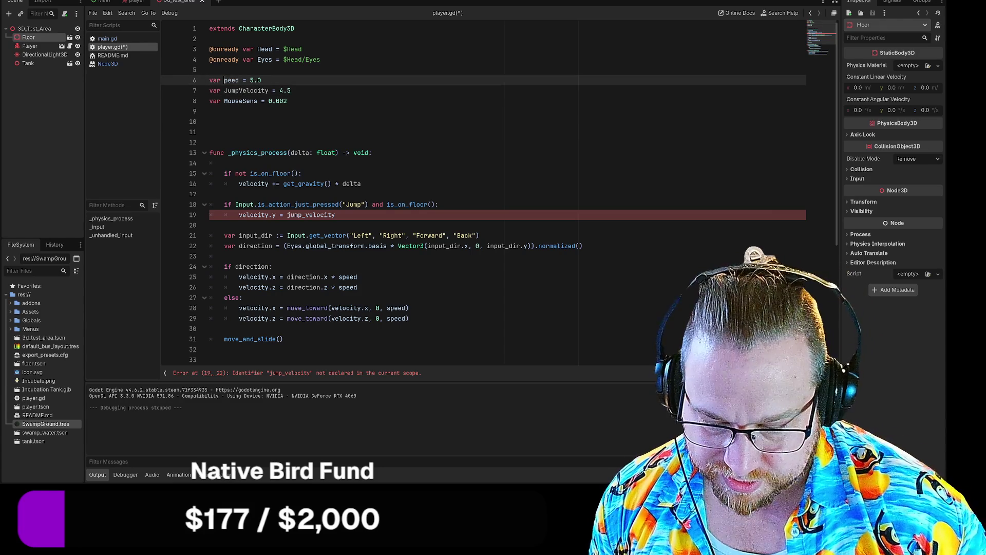
pyautogui.write('J')
pyautogui.press('BackSpace')
pyautogui.write('S')
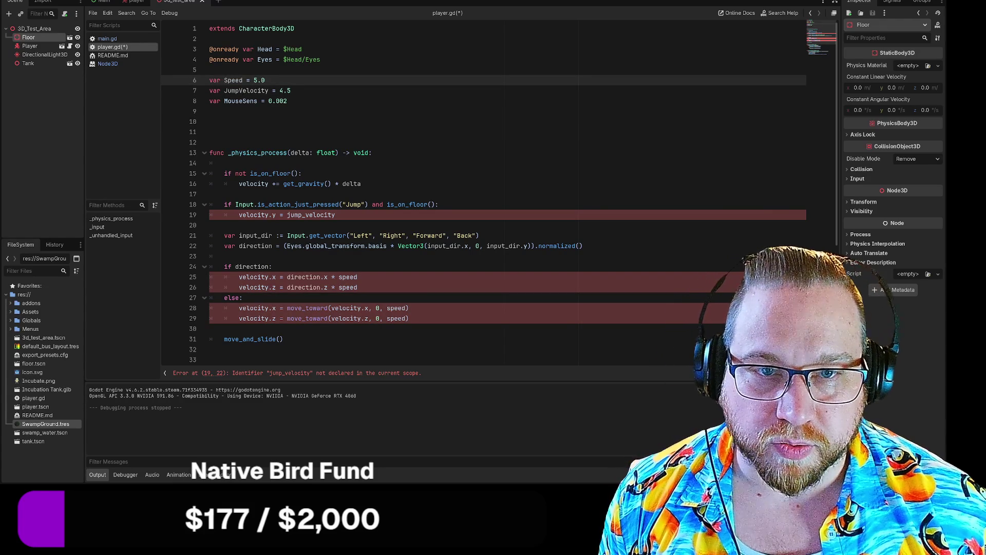
pyautogui.click(211, 111)
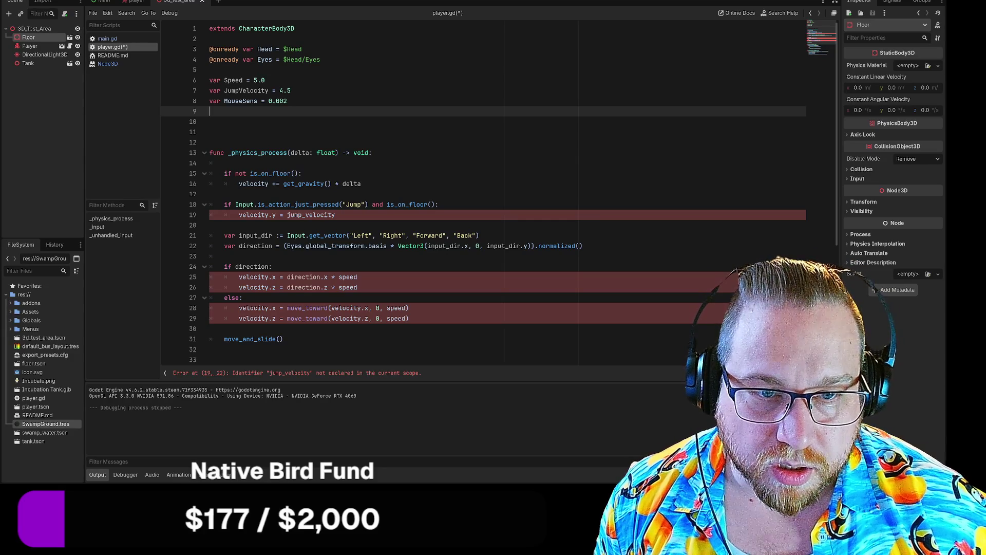
# Replace jump_velocity on line 19 with JumpVelocity
pyautogui.click(288, 215)
pyautogui.doubleClick(246, 91)
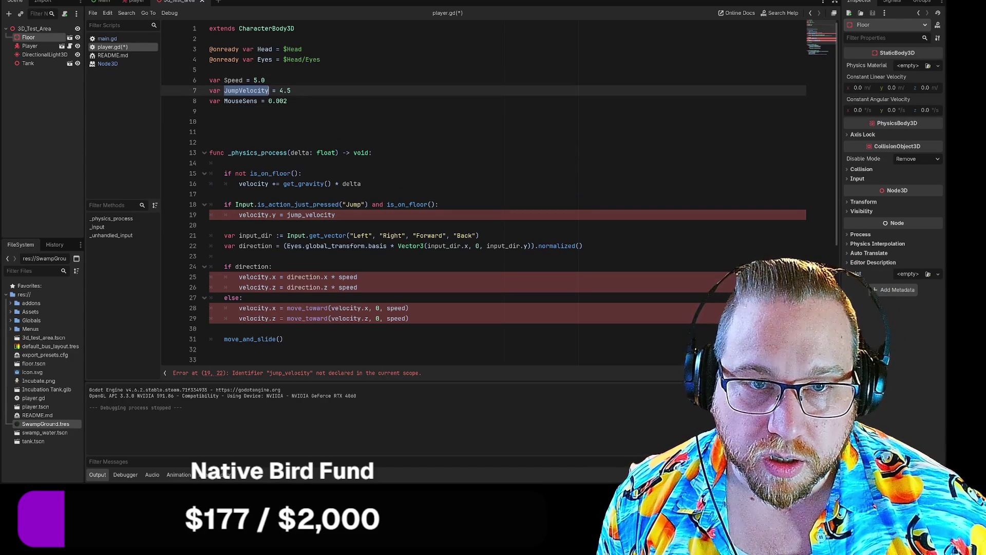
pyautogui.hotkey('ctrl', 'c')
pyautogui.doubleClick(311, 215)
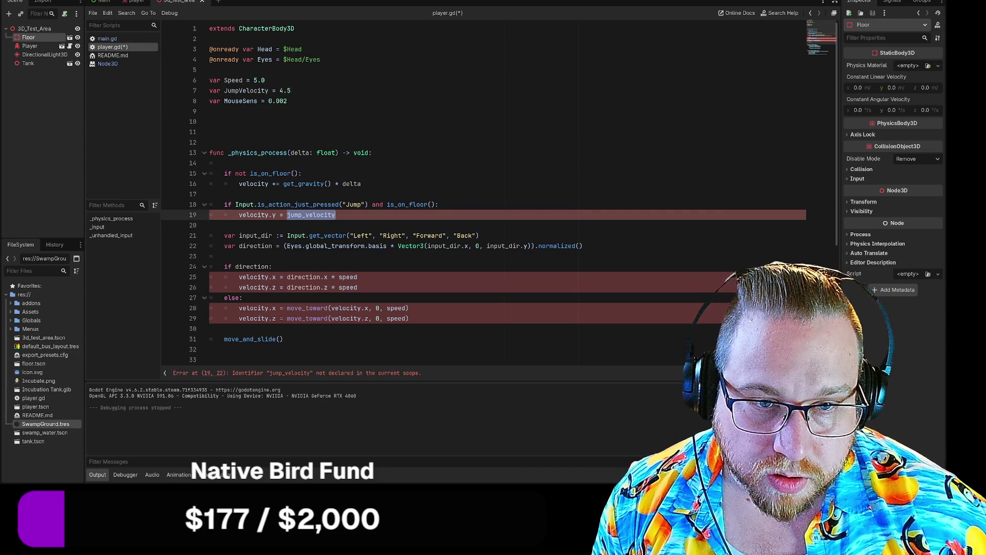
pyautogui.hotkey('ctrl', 'v')
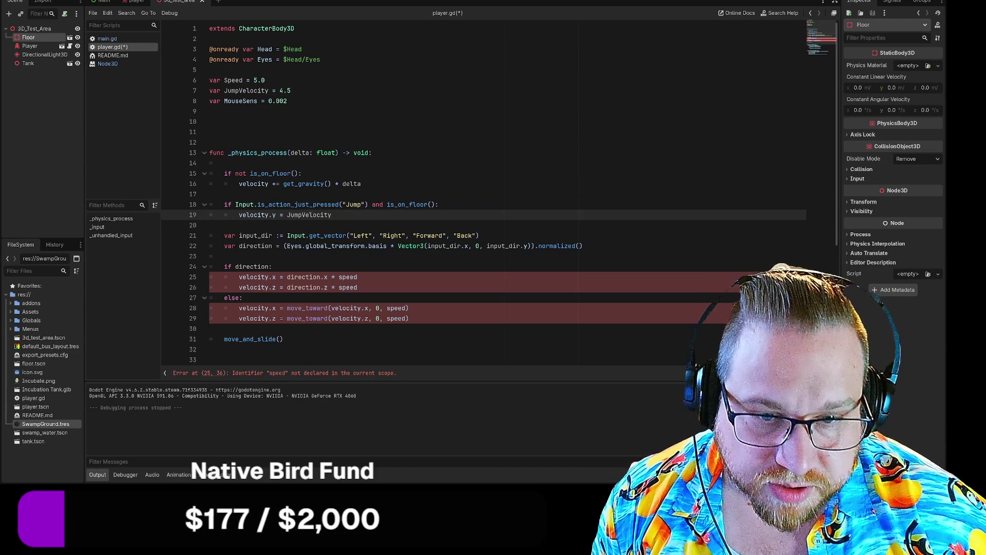
# Replace the old speed uses on lines 25–29 with Speed
pyautogui.doubleClick(233, 80)
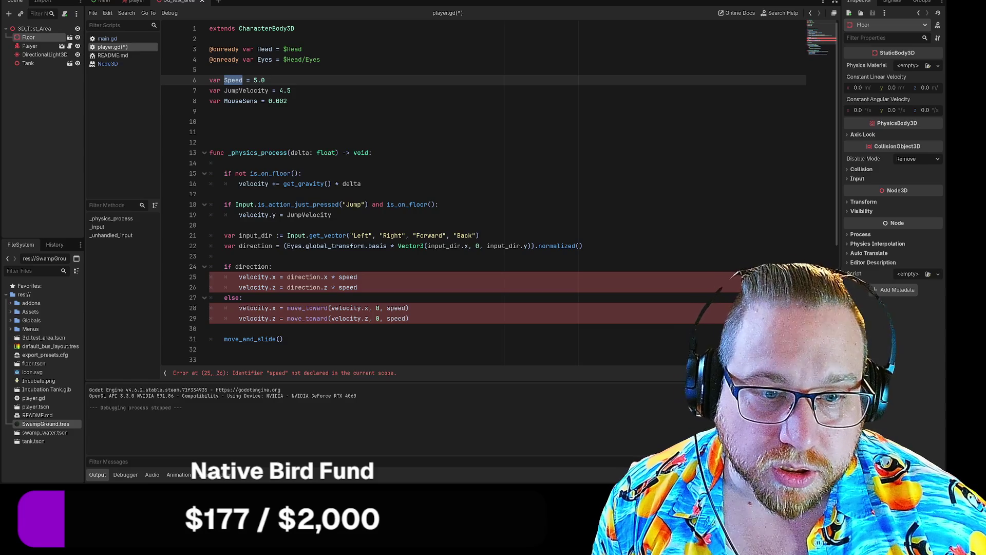
pyautogui.hotkey('ctrl', 'c')
pyautogui.doubleClick(348, 277)
pyautogui.hotkey('ctrl', 'v')
pyautogui.doubleClick(347, 287)
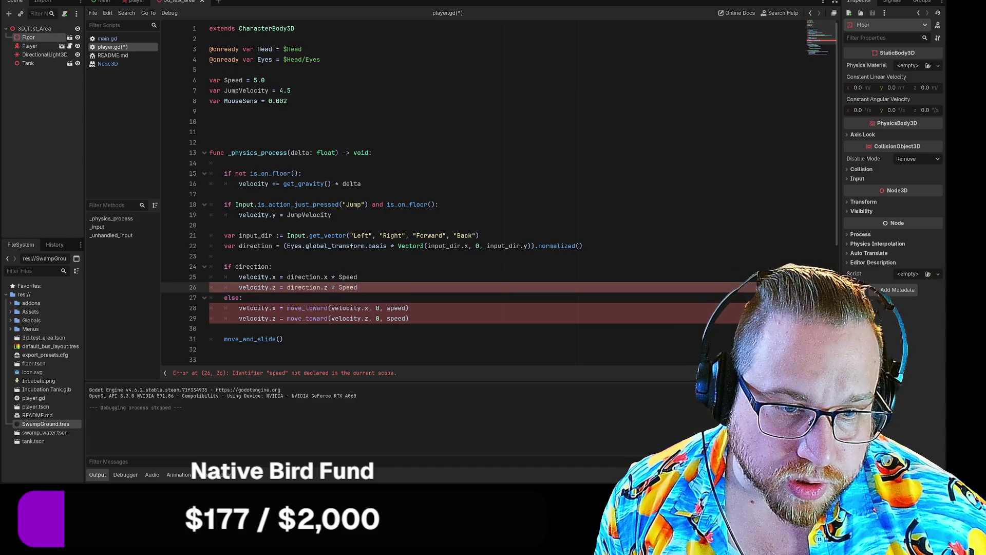
pyautogui.hotkey('ctrl', 'v')
pyautogui.doubleClick(396, 308)
pyautogui.hotkey('ctrl', 'v')
pyautogui.doubleClick(396, 318)
pyautogui.hotkey('ctrl', 'v')
pyautogui.scroll(-5, 396, 318)
pyautogui.scroll(5, 396, 318)
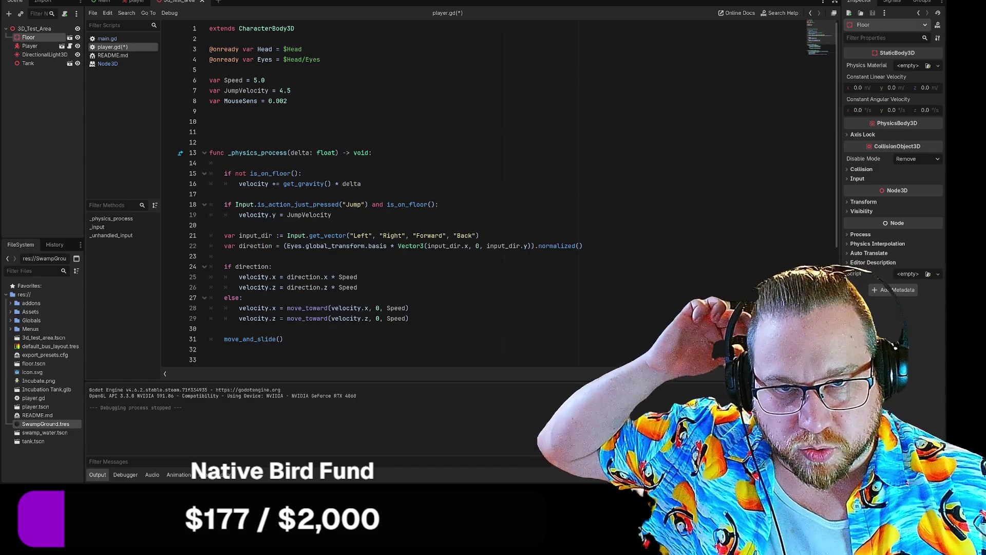
# Save player.gd from the script list's context menu, then run the project with F5
pyautogui.moveTo(210, 80); pyautogui.dragTo(288, 101)
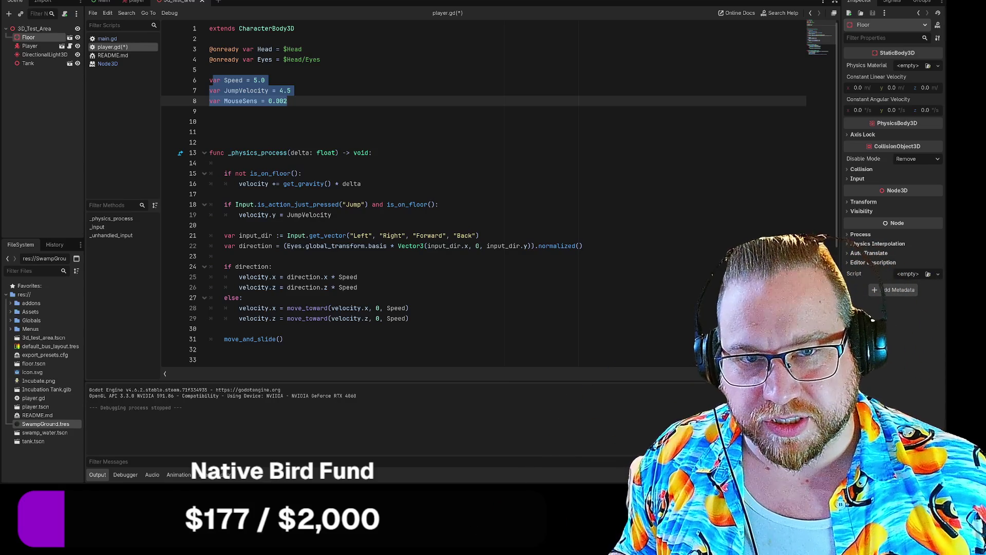
pyautogui.press('Right')
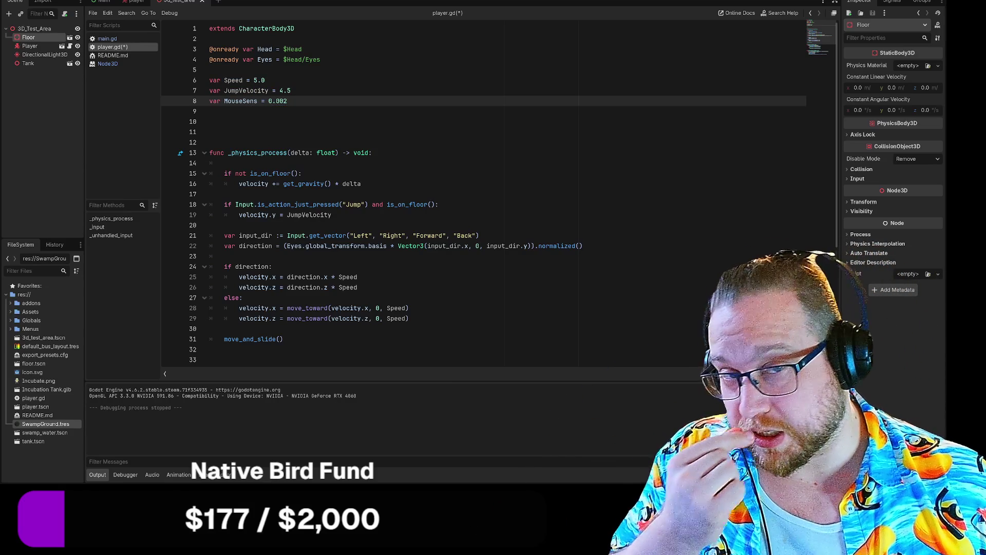
pyautogui.rightClick(103, 46)
pyautogui.click(130, 59)
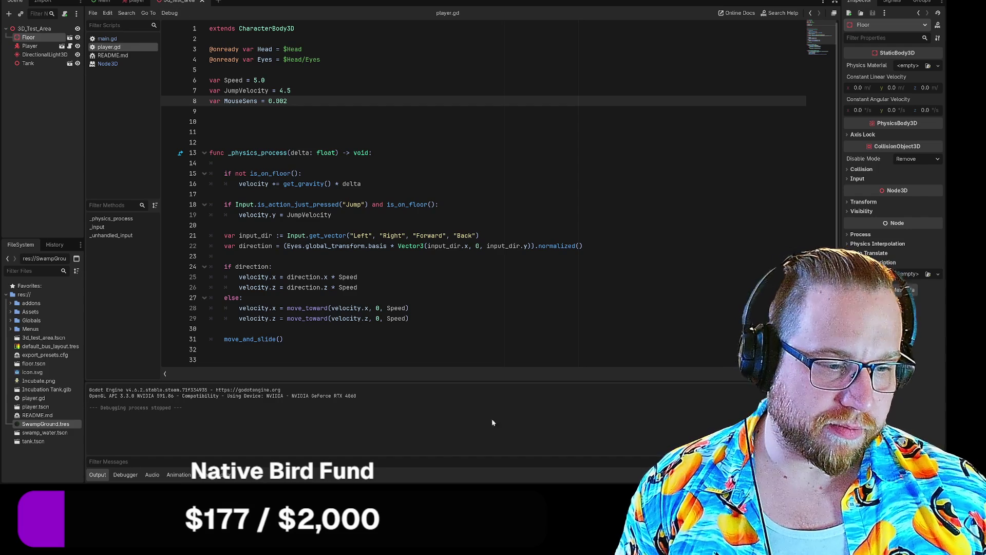
pyautogui.press('F5')
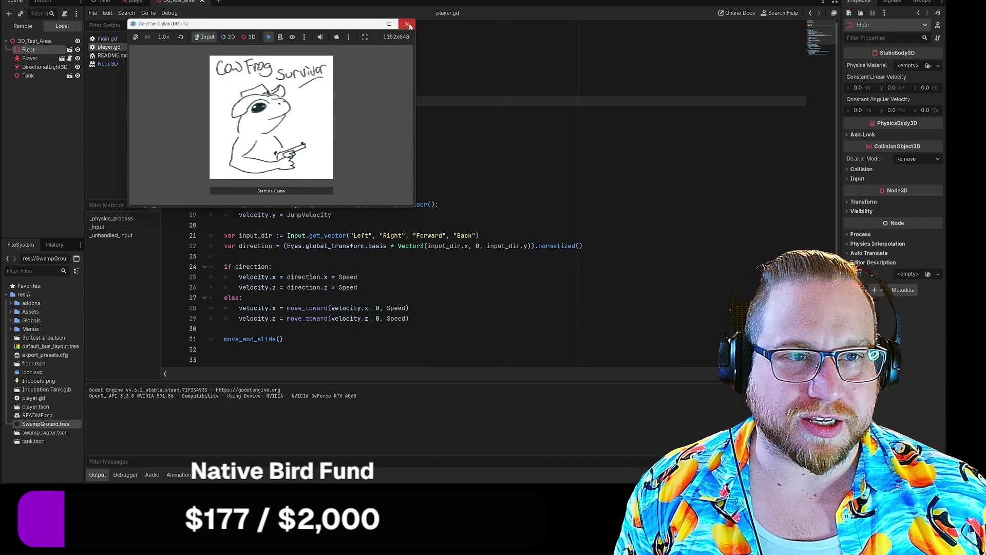
pyautogui.click(407, 24)
pyautogui.press('F6')
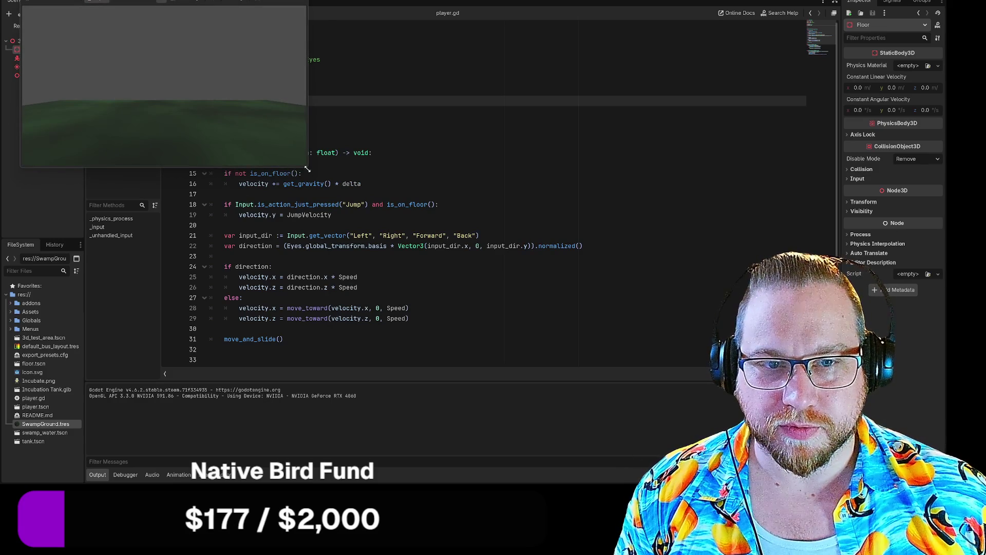
pyautogui.moveTo(307, 170); pyautogui.dragTo(702, 417)
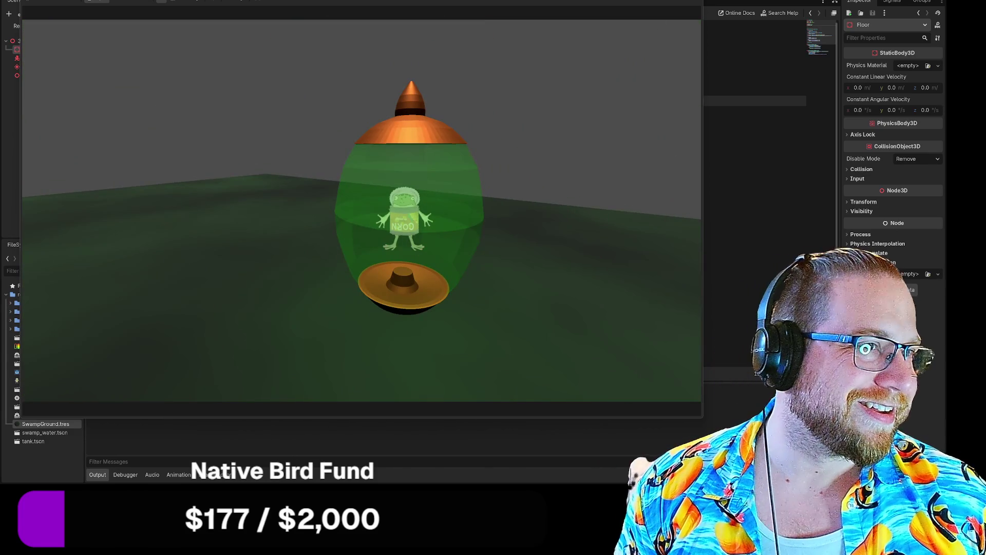
pyautogui.press('F8')
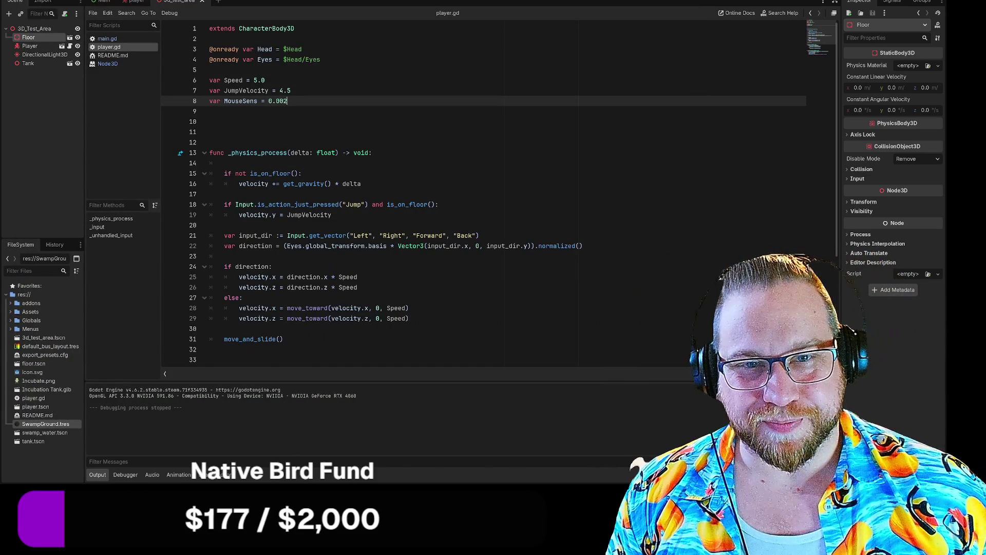
pyautogui.scroll(-5, 483, 194)
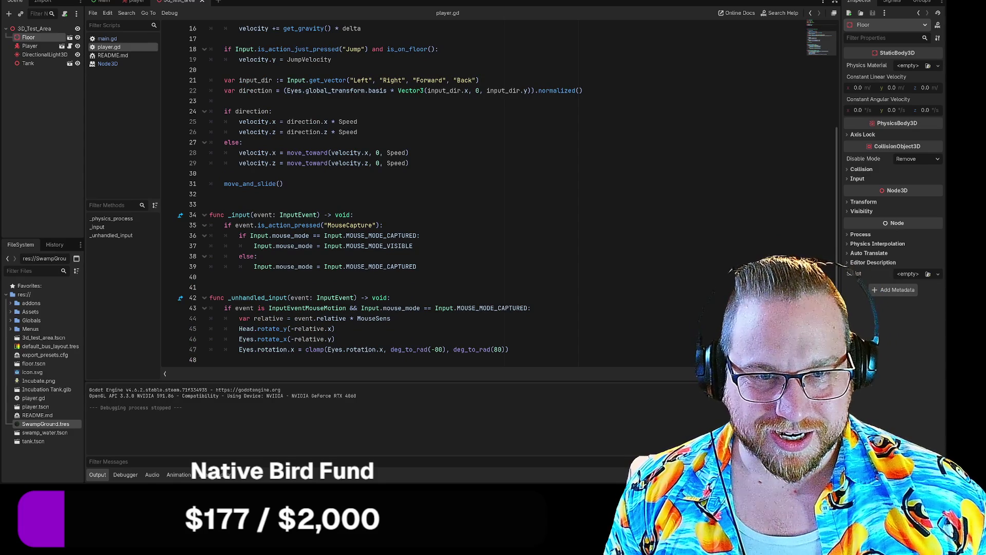
pyautogui.moveTo(258, 225); pyautogui.dragTo(420, 236)
pyautogui.click(257, 256)
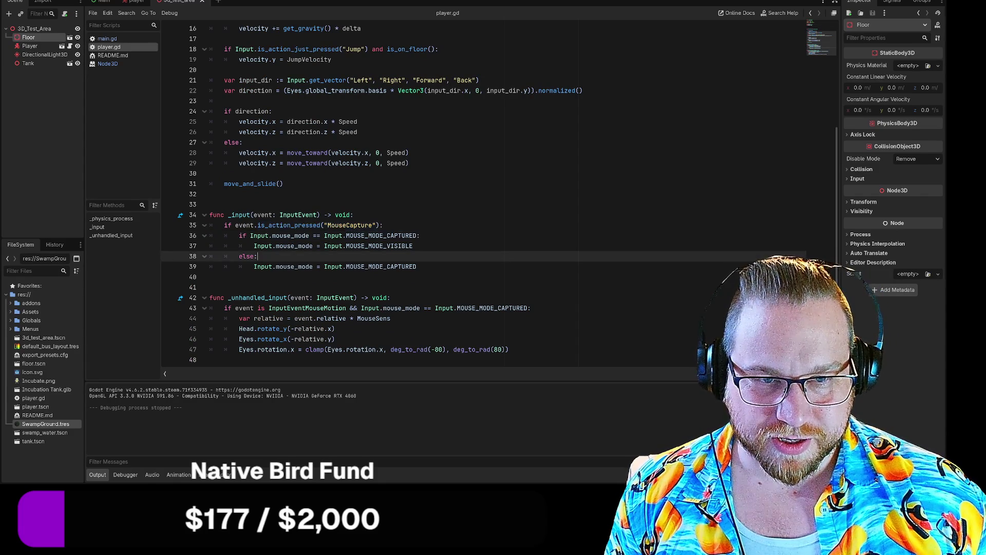
pyautogui.scroll(5, 411, 154)
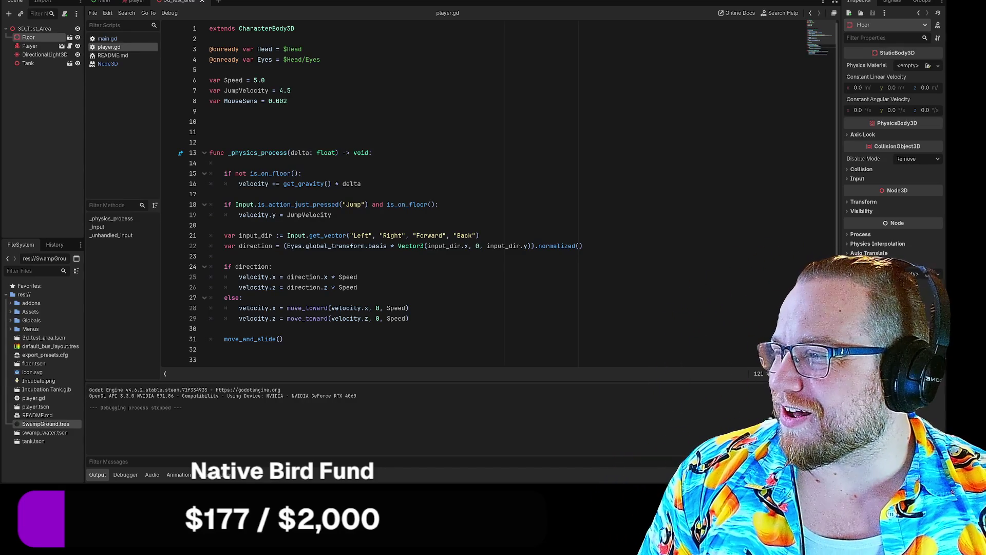
pyautogui.moveTo(0, 2)
pyautogui.mouseDown()
pyautogui.moveTo(217, 3)
pyautogui.moveTo(170, 0)
pyautogui.mouseUp()
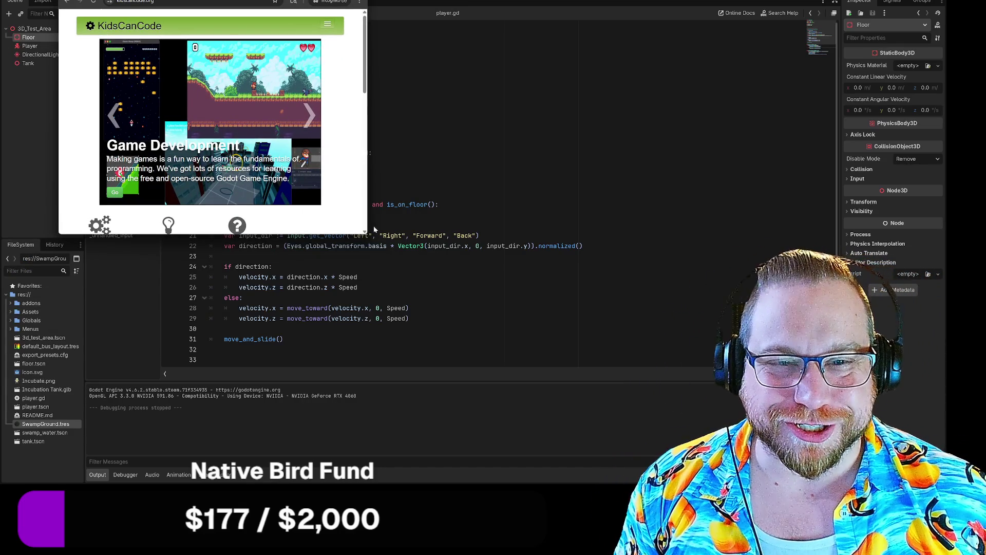
# Enlarge the browser, open the KidsCanCode Resources page, then bring Godot Recipes back over player.gd
pyautogui.moveTo(367, 234); pyautogui.dragTo(715, 449)
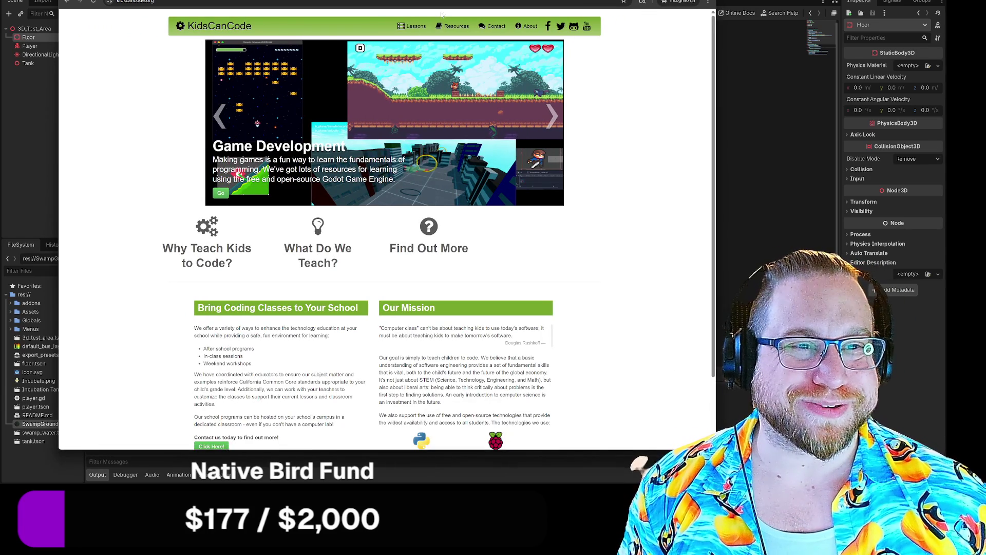
pyautogui.click(452, 27)
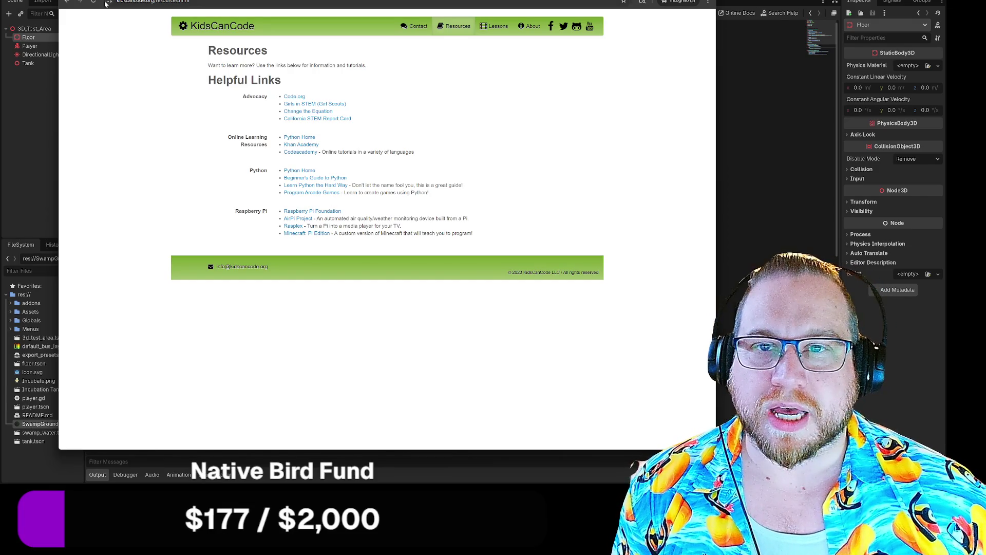
pyautogui.hotkey('alt', 'Tab')
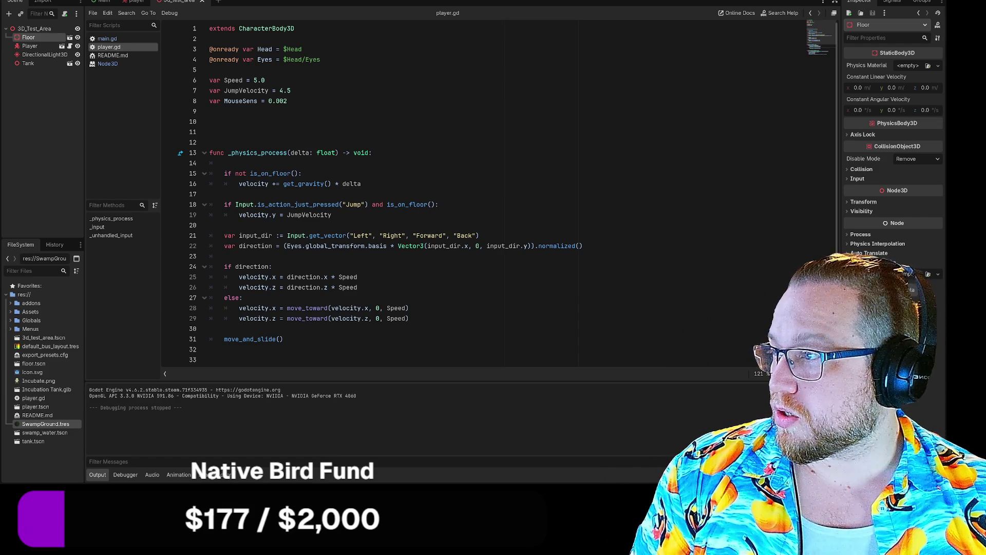
pyautogui.moveTo(0, 6)
pyautogui.mouseDown()
pyautogui.moveTo(287, 6)
pyautogui.moveTo(208, 4)
pyautogui.mouseUp()
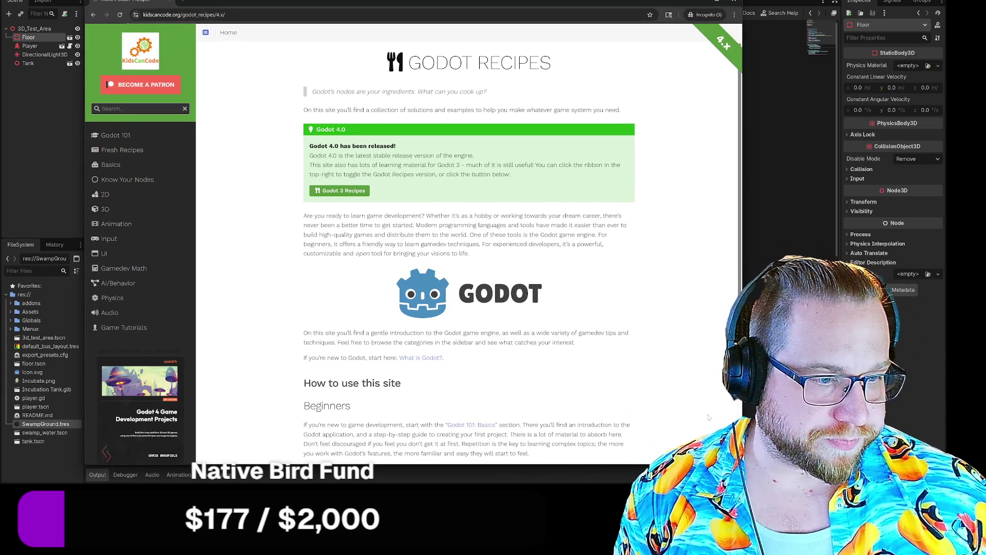
# Narrow the Godot Recipes window, then open the goblin sketch enlarged in Discord
pyautogui.moveTo(742, 358); pyautogui.dragTo(633, 358)
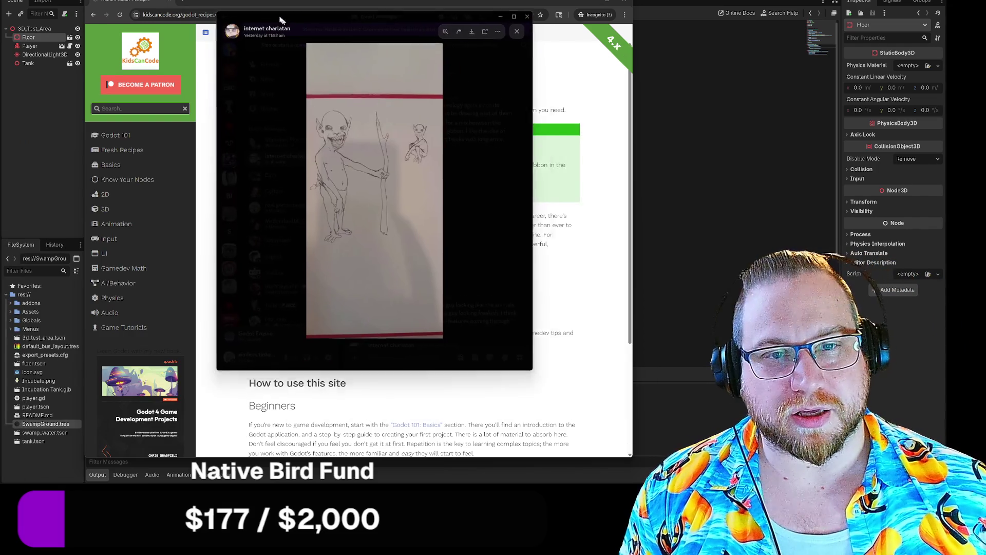
pyautogui.click(405, 209)
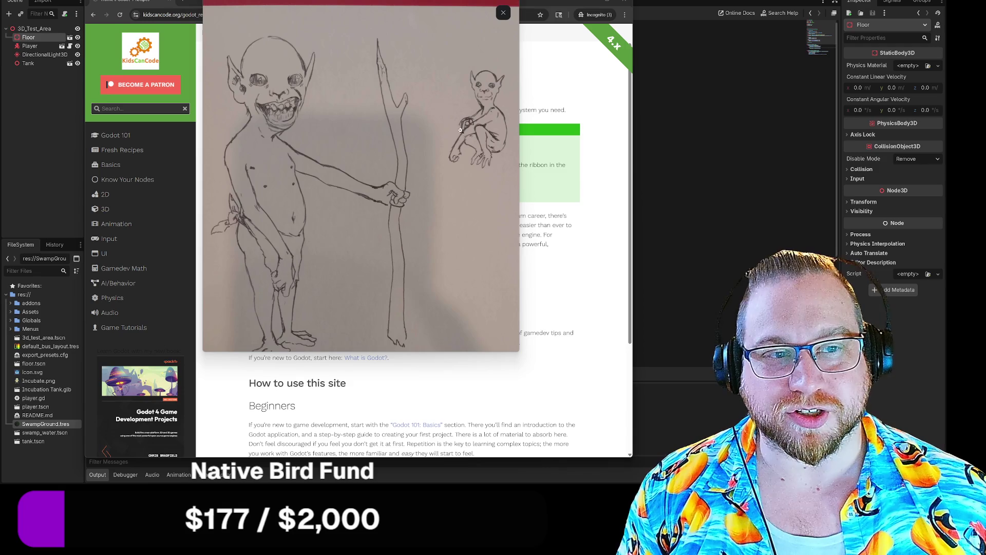
# Zoom out and close the goblin sketch, then view the owl and green lizard pictures
pyautogui.click(436, 116)
pyautogui.click(471, 79)
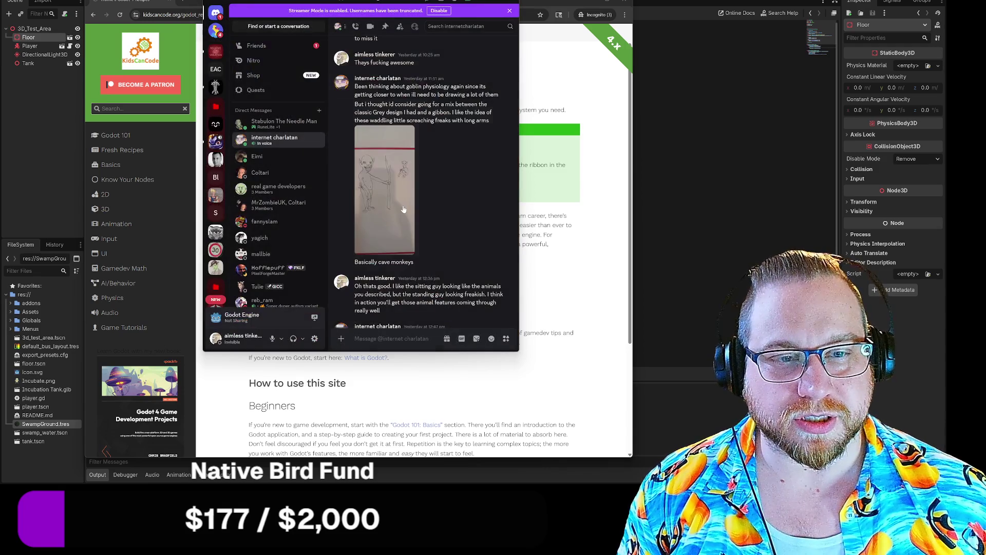
pyautogui.scroll(-5, 438, 217)
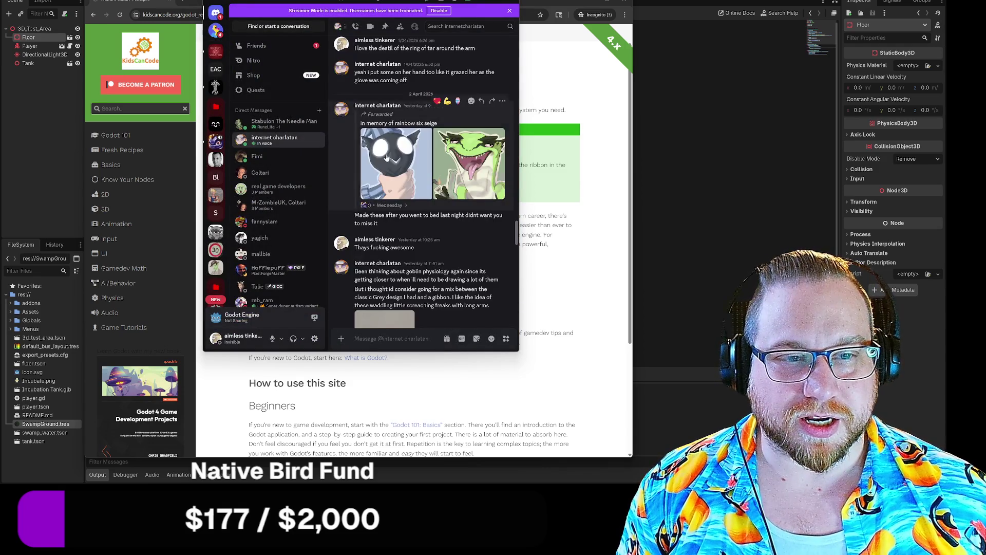
pyautogui.click(406, 185)
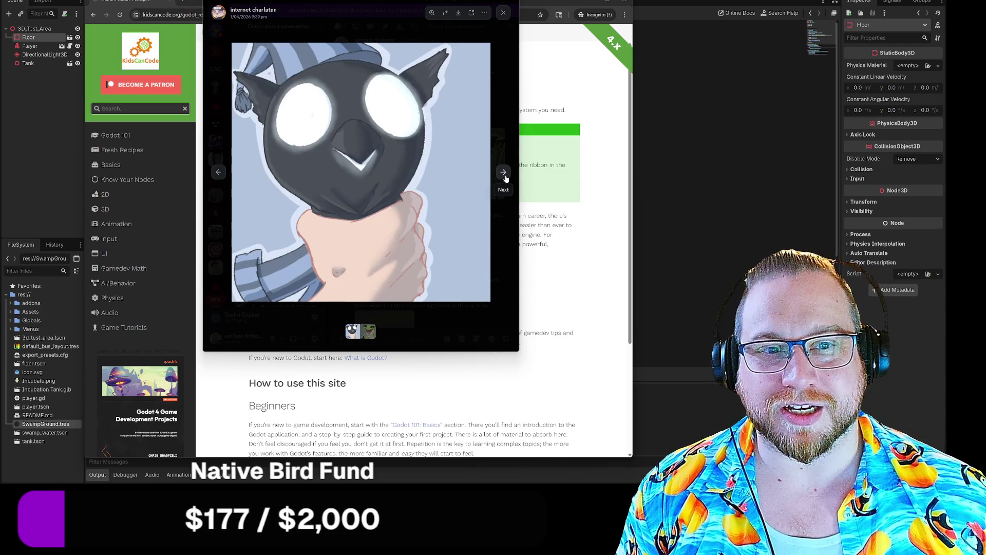
pyautogui.click(504, 175)
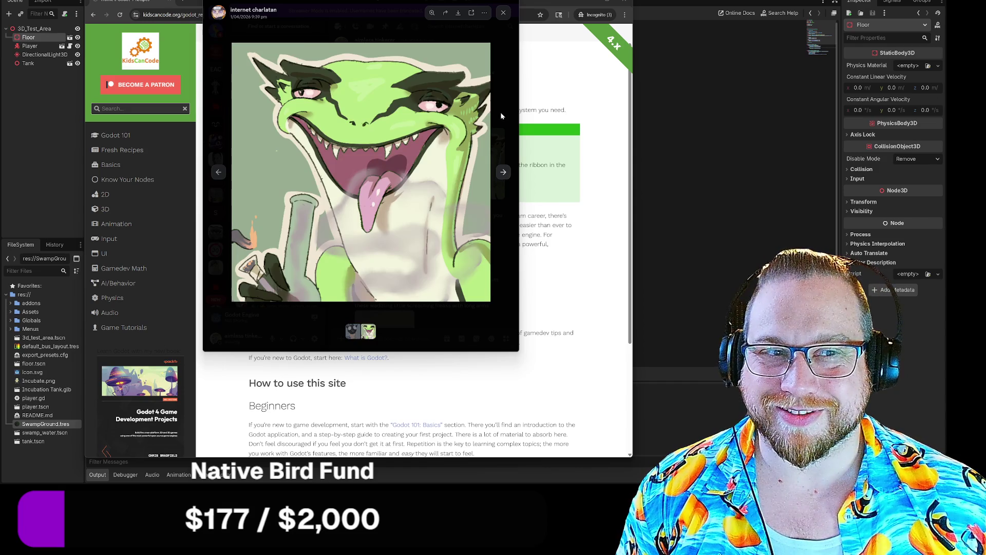
pyautogui.click(505, 86)
pyautogui.scroll(5, 411, 201)
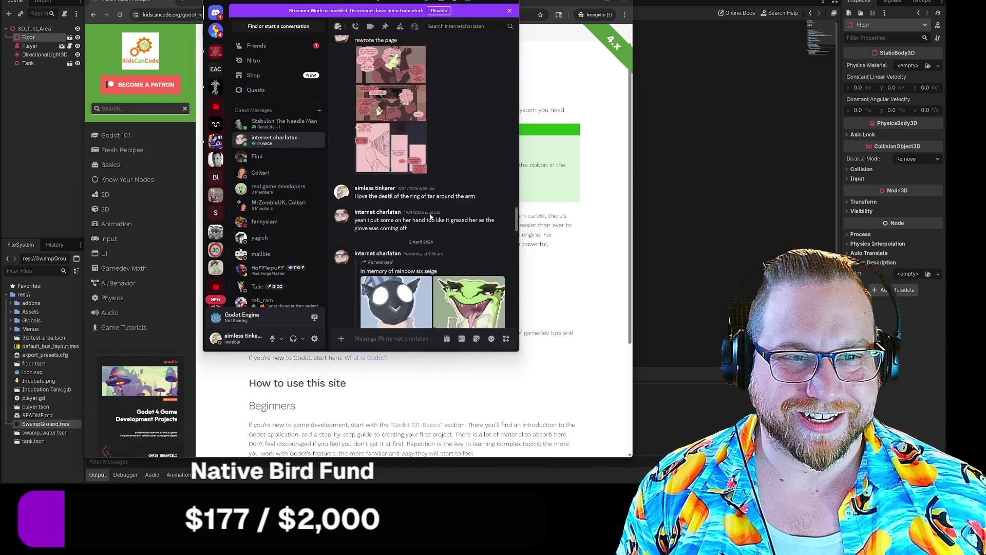
# View the comic page zoomed into its top panels, then close it and hide Discord
pyautogui.click(396, 198)
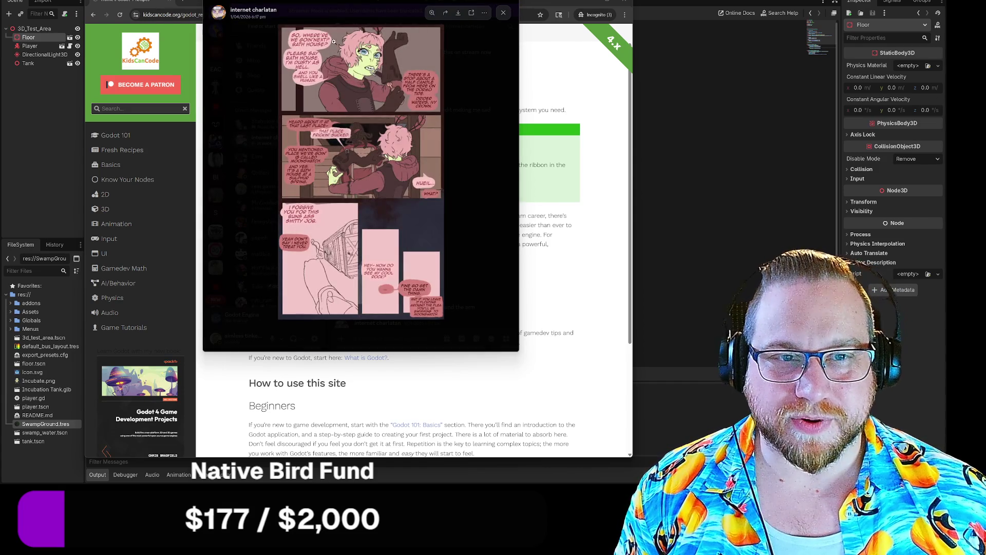
pyautogui.click(414, 162)
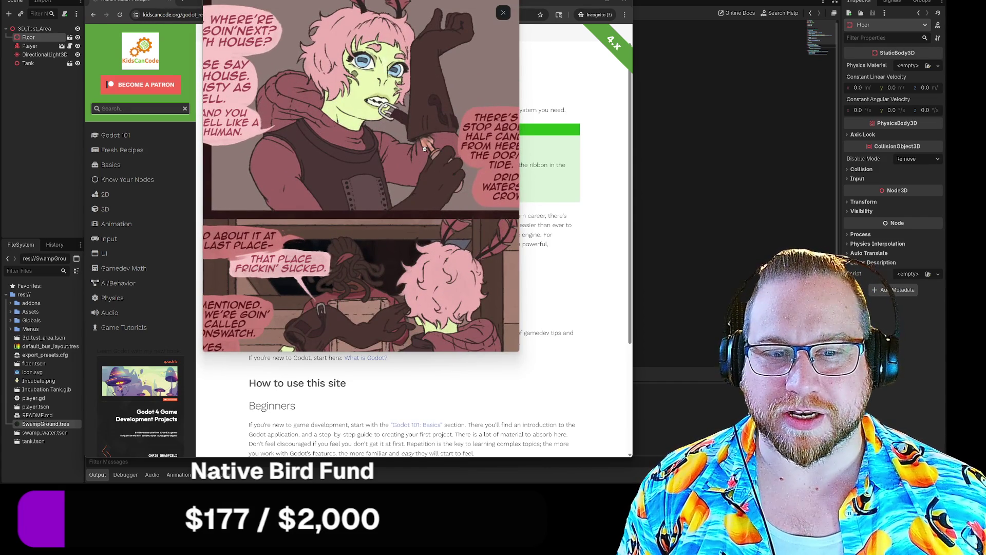
pyautogui.scroll(-1, 424, 150)
pyautogui.scroll(-1, 423, 149)
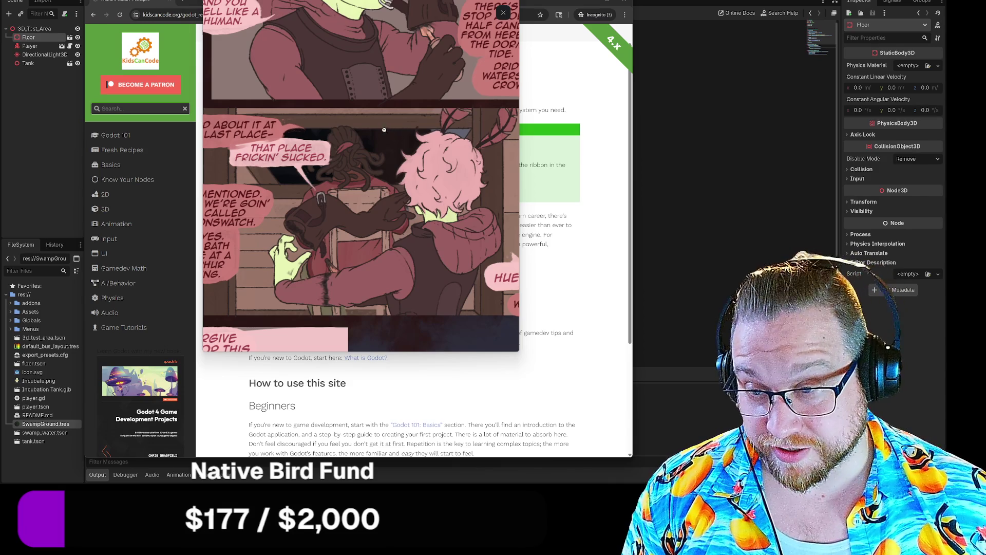
pyautogui.click(384, 130)
pyautogui.press('Escape')
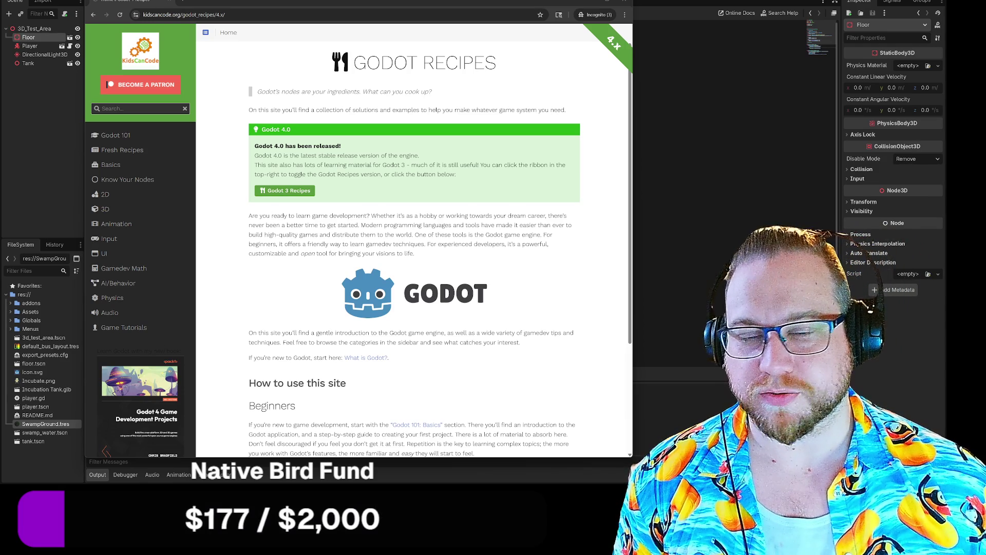
# Scroll the home page, then go to Basics and its Know Your Nodes section
pyautogui.scroll(-3, 437, 199)
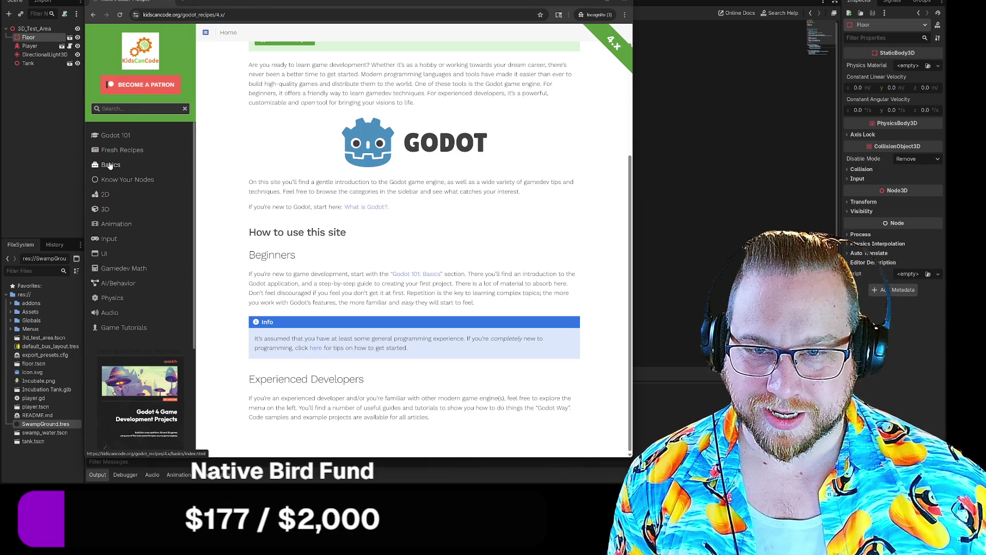
pyautogui.click(107, 165)
pyautogui.click(117, 264)
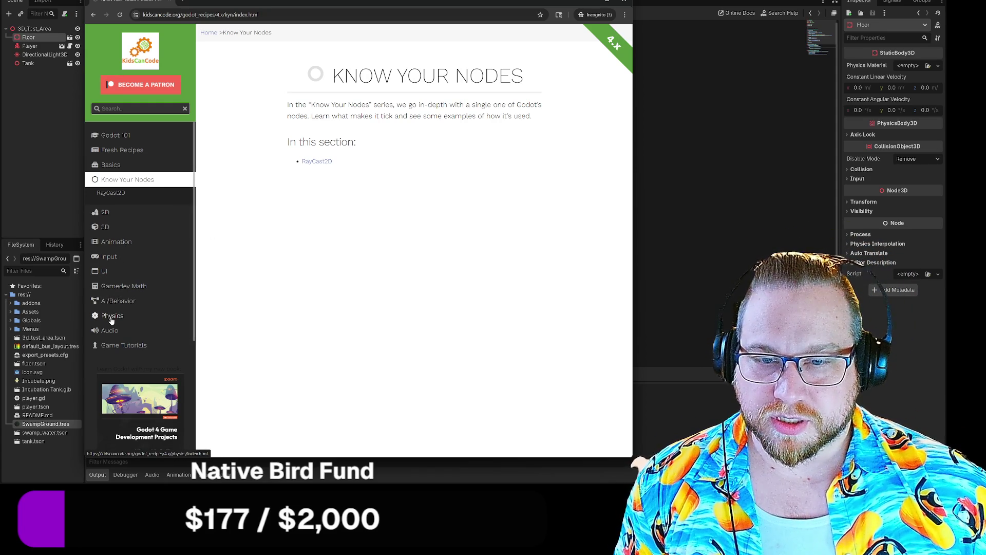
# Browse the AI/Behavior, Fresh Recipes and Basics sections, then hide the browser with Ctrl+W
pyautogui.click(118, 301)
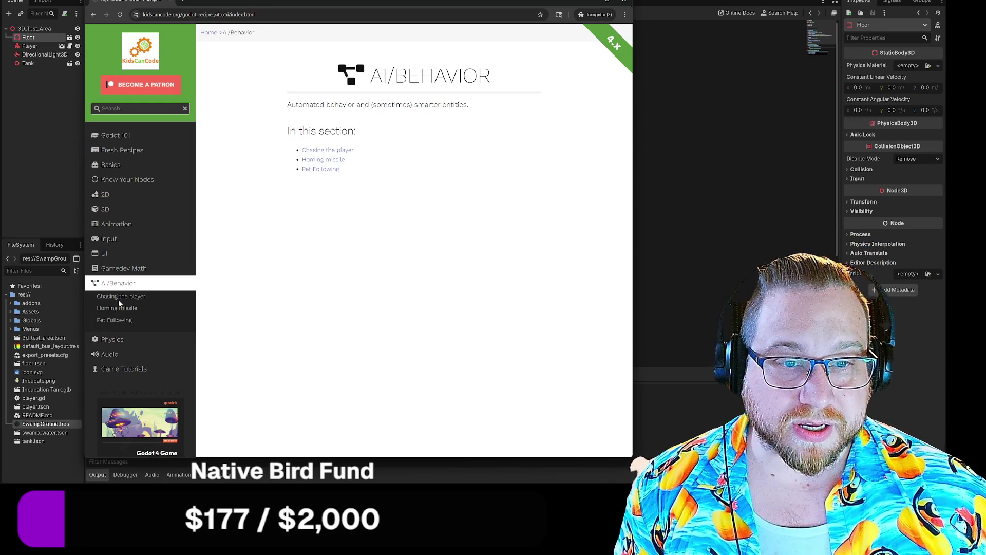
pyautogui.scroll(-2, 117, 309)
pyautogui.scroll(2, 116, 313)
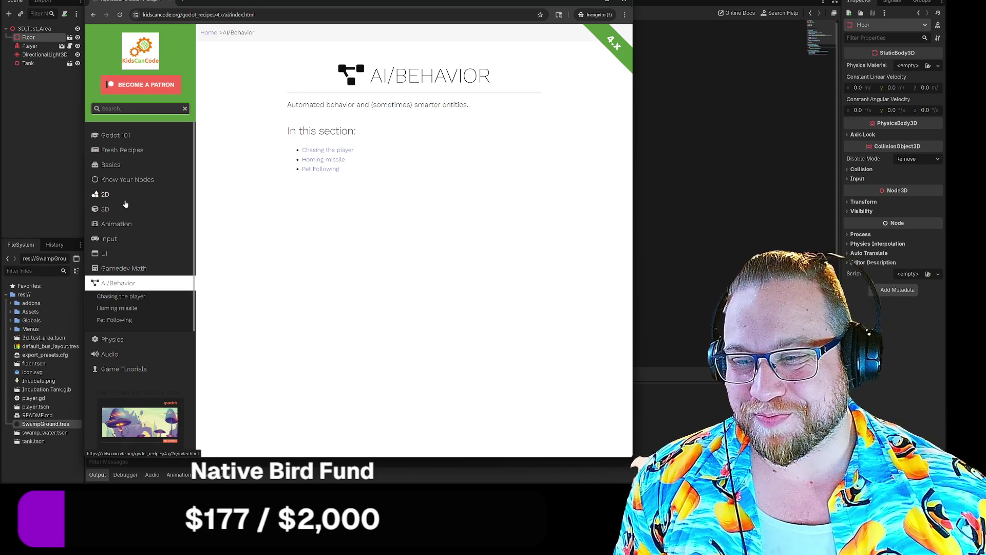
pyautogui.click(125, 153)
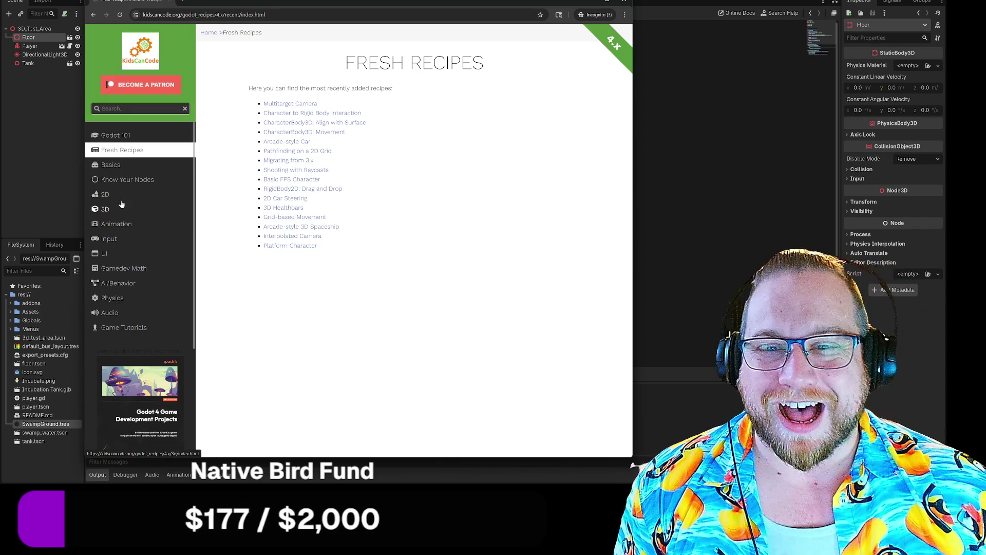
pyautogui.click(116, 166)
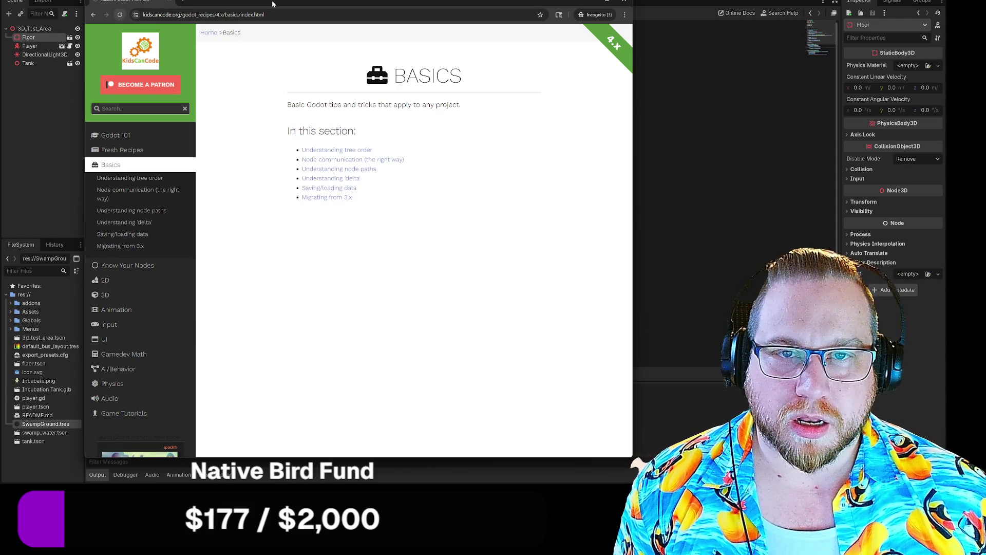
pyautogui.hotkey('ctrl', 'w')
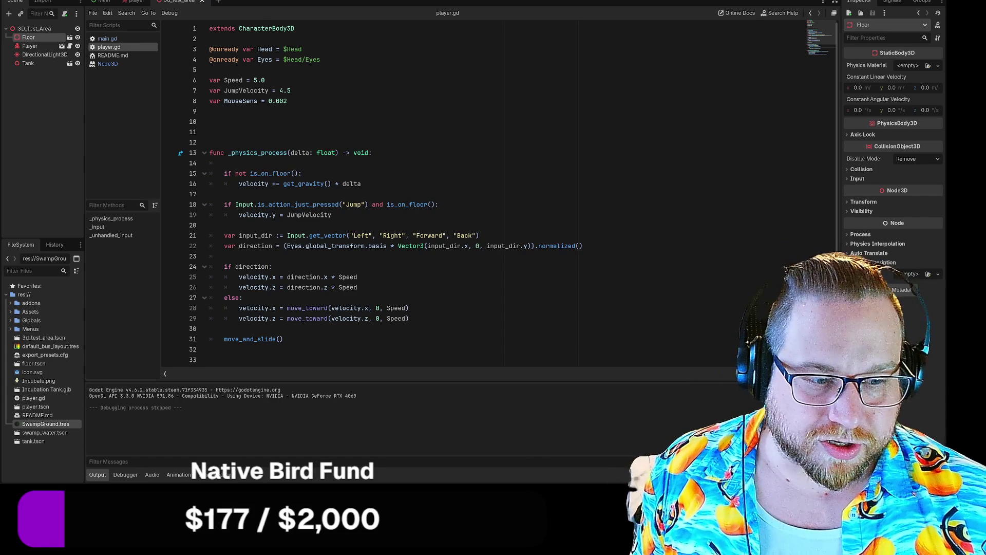
# Bring up the Windows Start menu and dismiss it again
pyautogui.press('super')
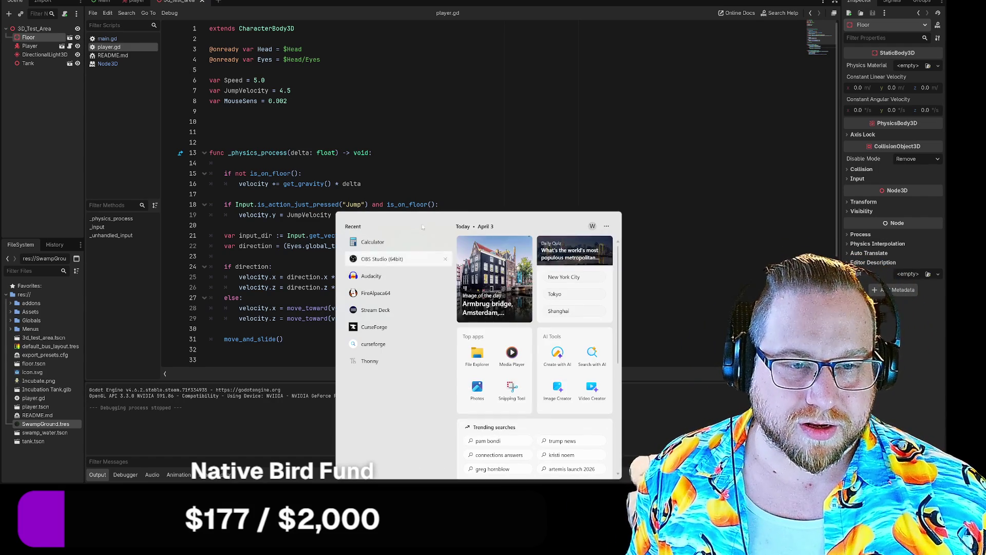
pyautogui.press('Escape')
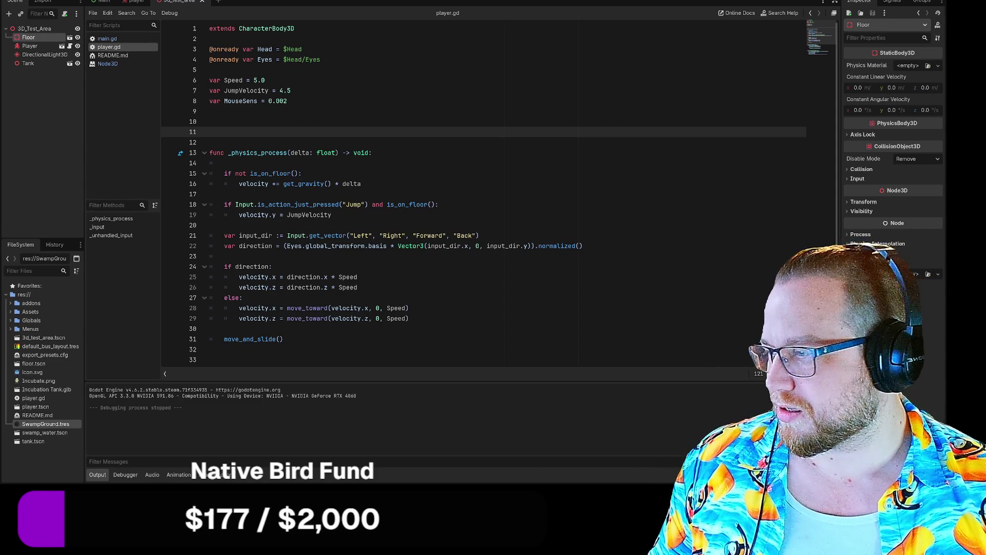
# Add enum State { IDLE, RUNNING, JUMPING } on line 10 with tidied brace spacing
pyautogui.click(252, 122)
pyautogui.write('enum State { IDLE, RUNNING, JUMPING }')
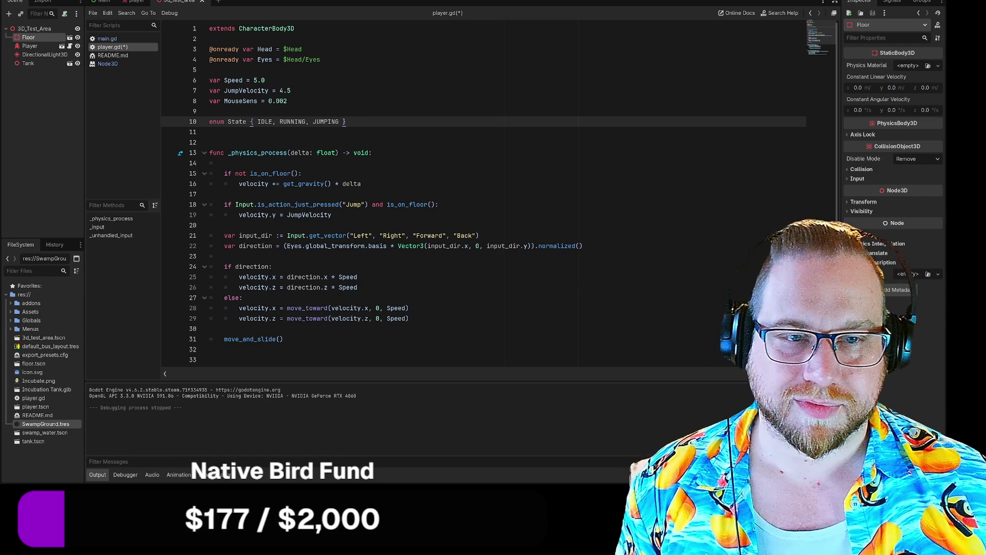
pyautogui.press('Left')
pyautogui.press('BackSpace')
pyautogui.click(255, 122)
pyautogui.press('BackSpace')
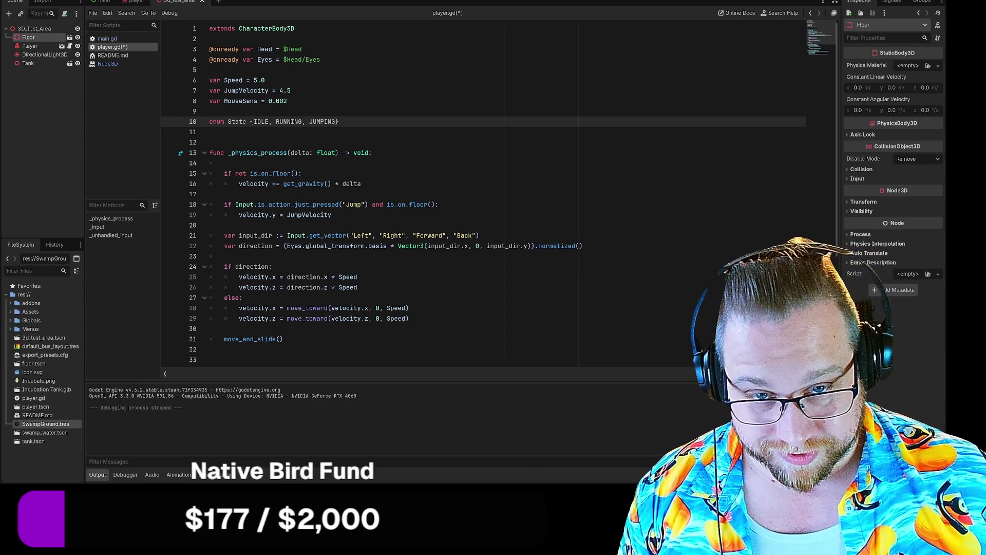
# Declare var current_state = State.IDLE and open blank lines below it
pyautogui.press('Down')
pyautogui.write('var current_state = State.IDLE')
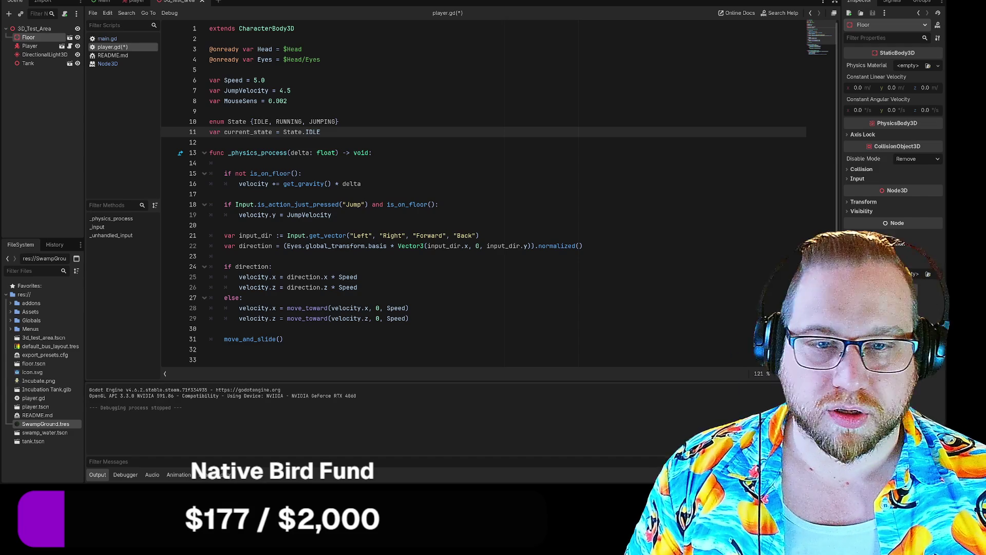
pyautogui.press('Down')
pyautogui.press('Return')
pyautogui.press('Return')
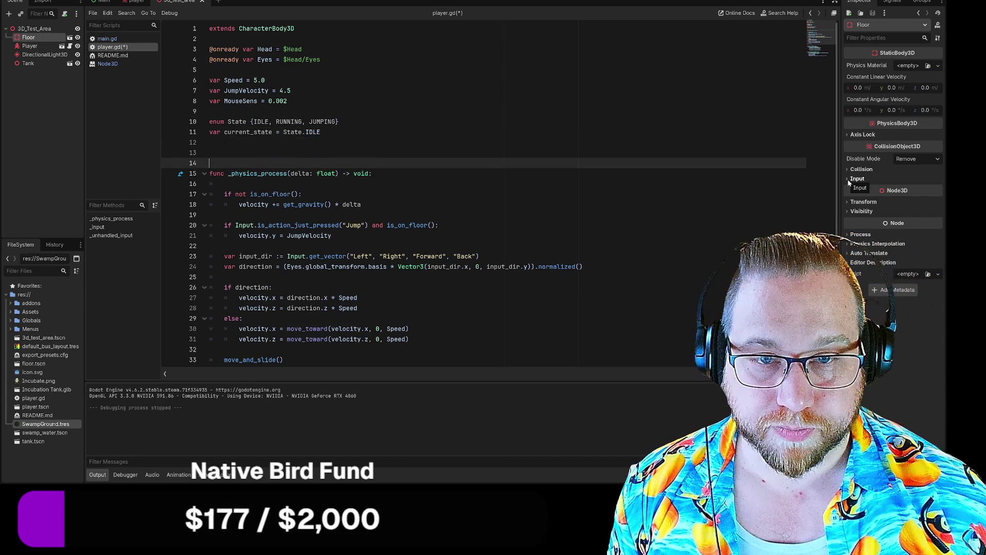
pyautogui.press('Up')
# Write func _process with match current_state and a State.IDLE: case containing pass
pyautogui.write('func proc')
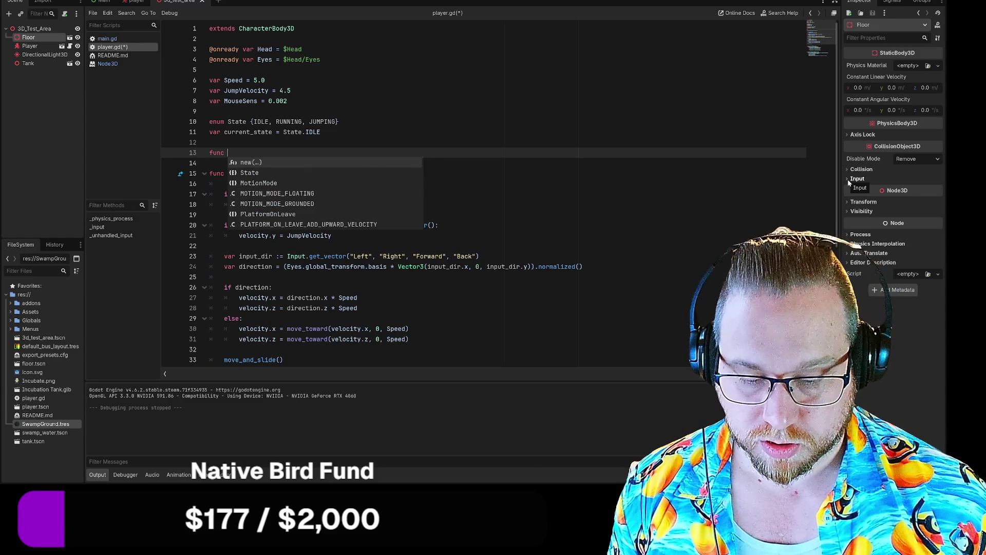
pyautogui.press('Return')
pyautogui.press('Return')
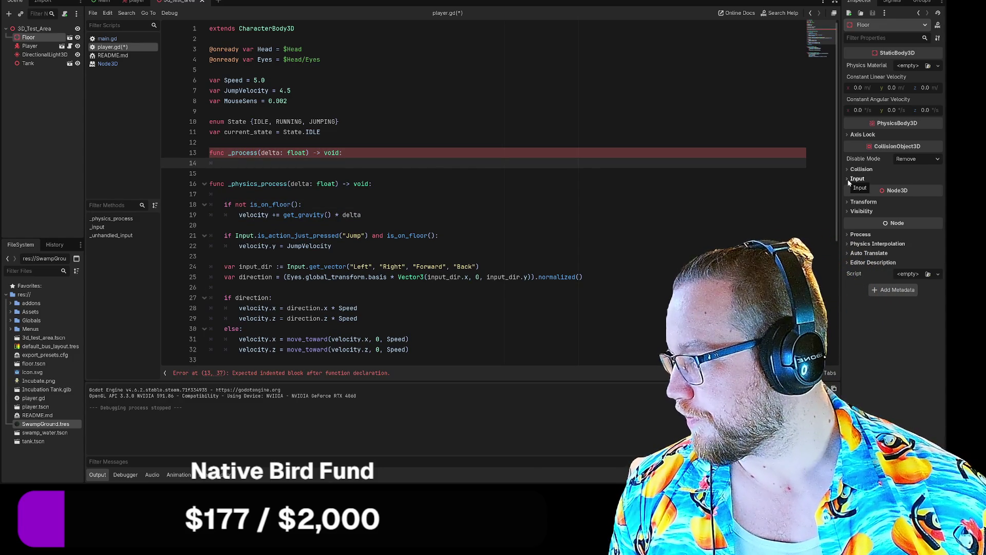
pyautogui.write('match')
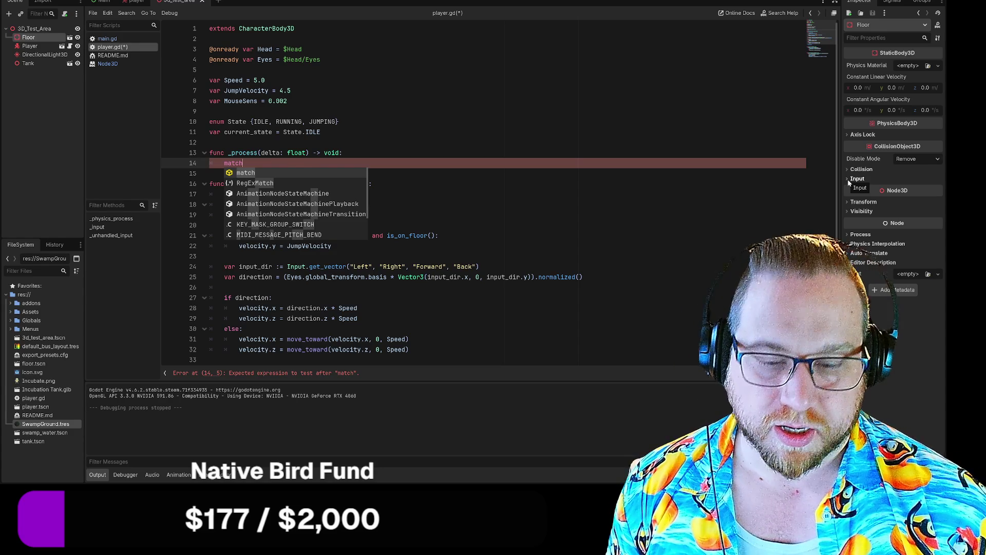
pyautogui.write(' current')
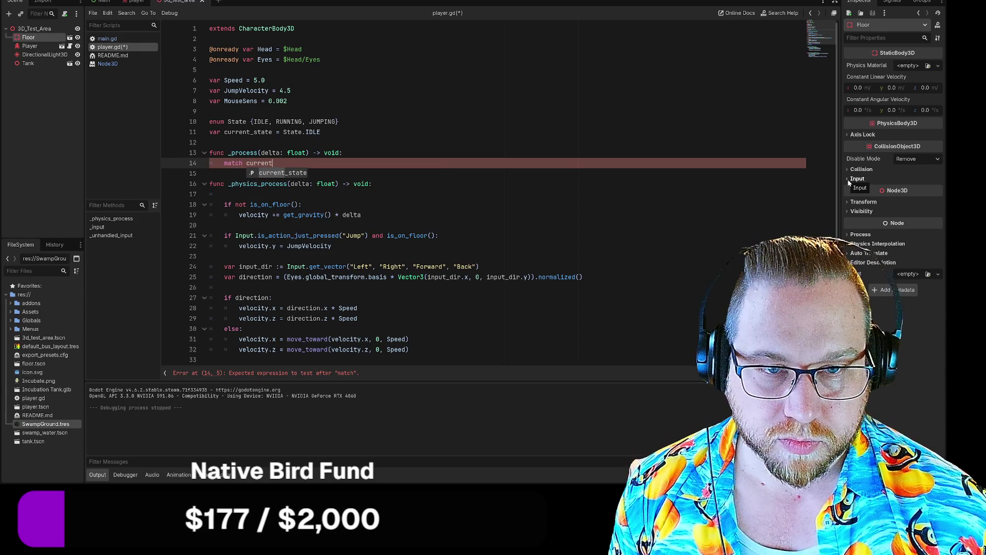
pyautogui.press('Return')
pyautogui.press('Return')
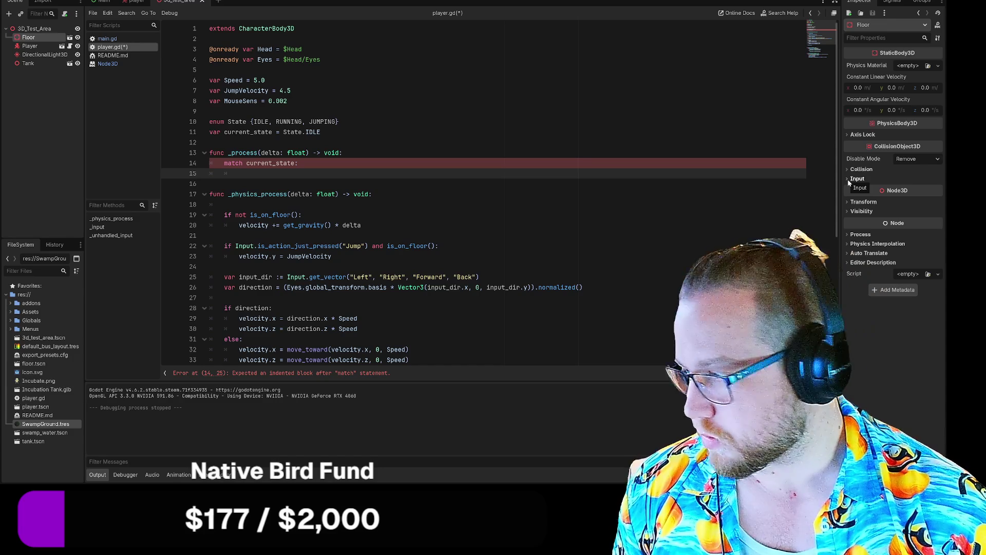
pyautogui.write('State')
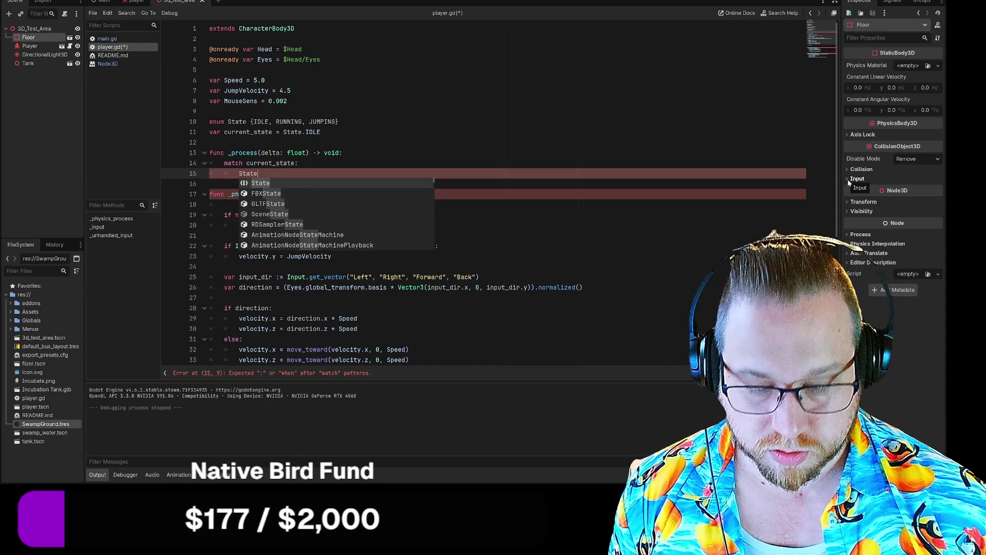
pyautogui.write('.Idle')
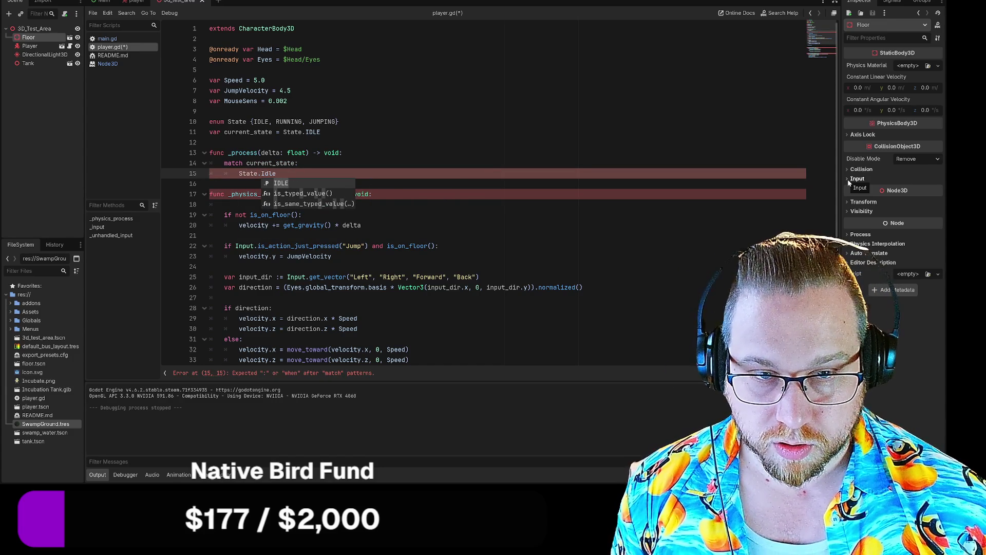
pyautogui.press('Return')
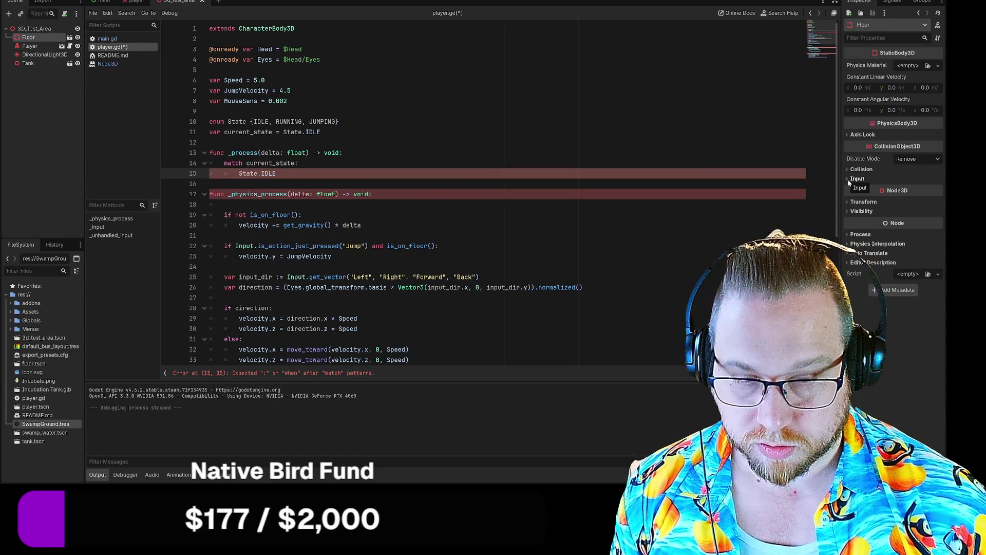
pyautogui.write(':')
pyautogui.press('Return')
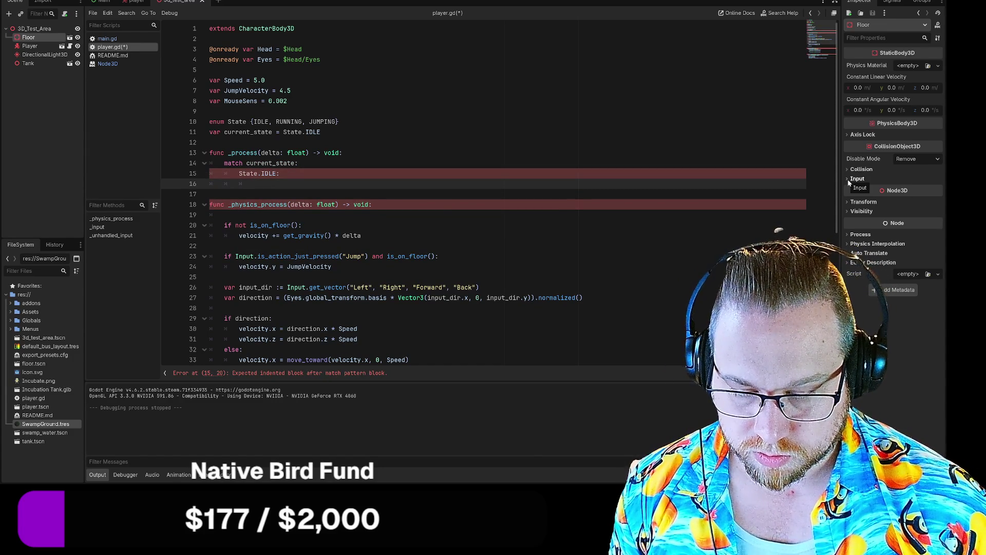
pyautogui.write('pas')
pyautogui.press('BackSpace')
pyautogui.press('BackSpace')
pyautogui.press('BackSpace')
pyautogui.write('pass')
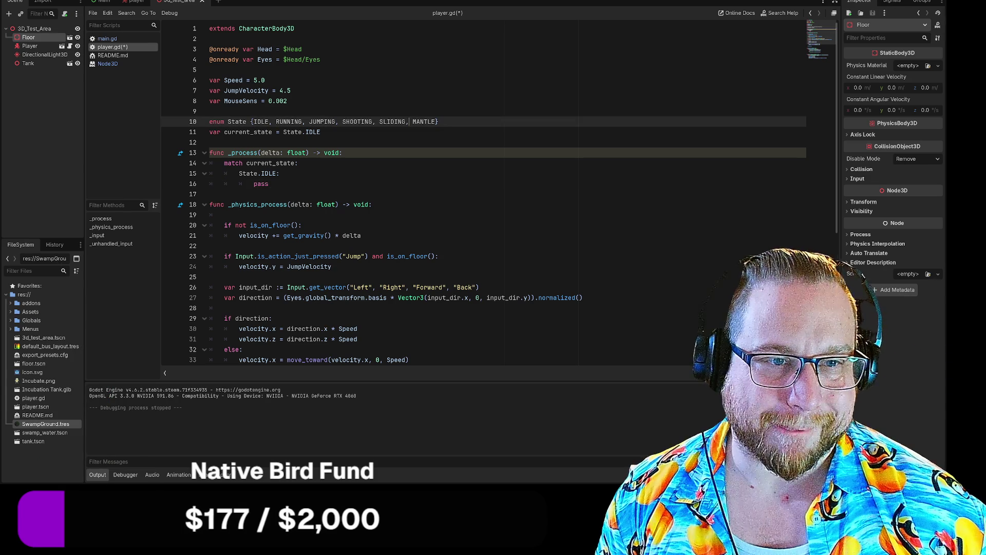
# Rename SLIDING, SHOOTING and JUMPING to SLIDE, SHOOT and JUMP, and add RELOAD after SHOOT
pyautogui.press('BackSpace')
pyautogui.press('BackSpace')
pyautogui.press('BackSpace')
pyautogui.write('E')
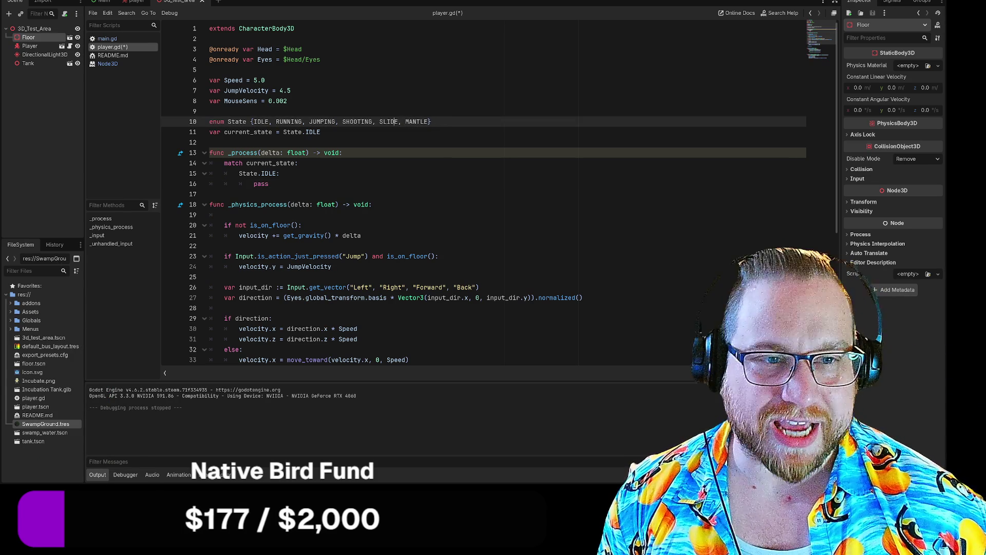
pyautogui.press('BackSpace')
pyautogui.press('BackSpace')
pyautogui.press('BackSpace')
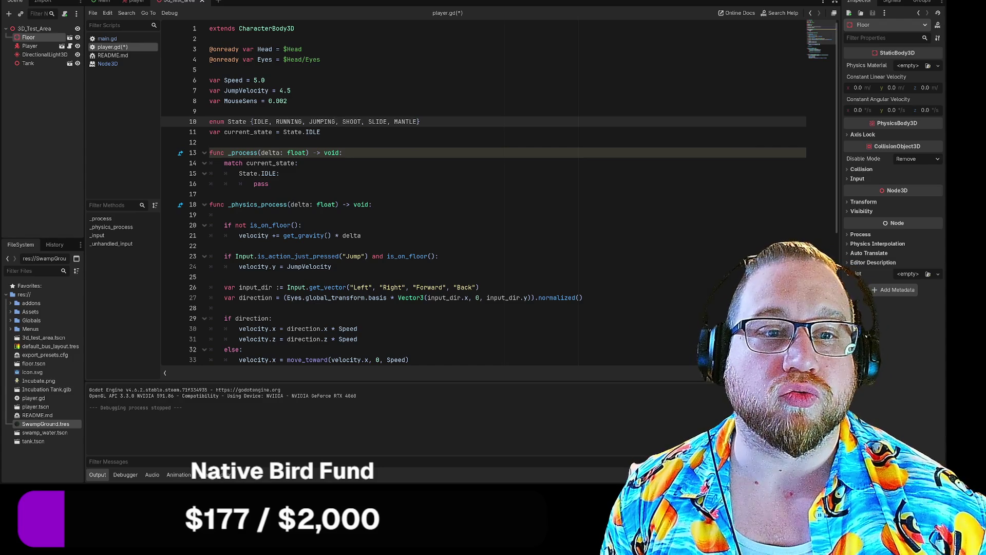
pyautogui.press('BackSpace')
pyautogui.press('BackSpace')
pyautogui.press('BackSpace')
pyautogui.press('BackSpace')
pyautogui.press('BackSpace')
pyautogui.press('BackSpace')
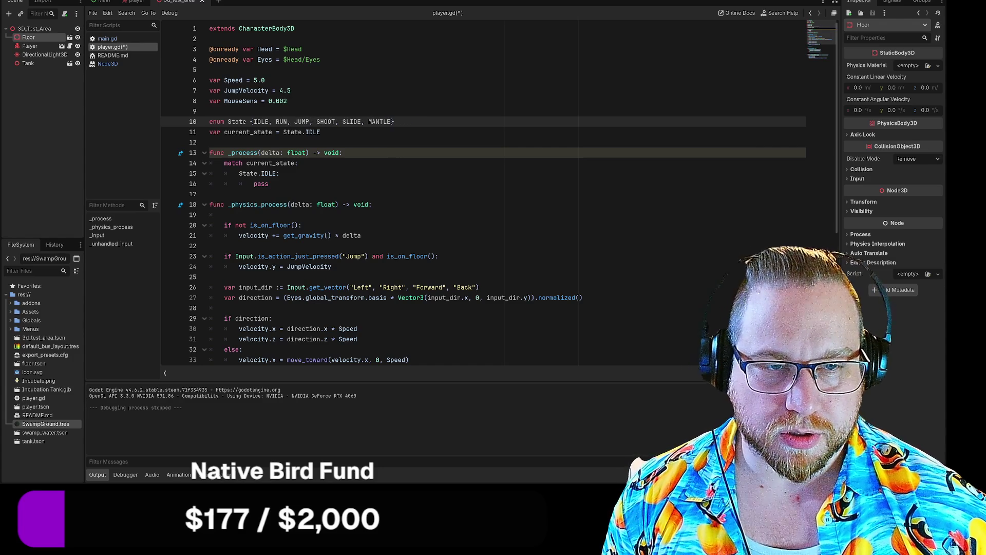
pyautogui.write(', RELOAD')
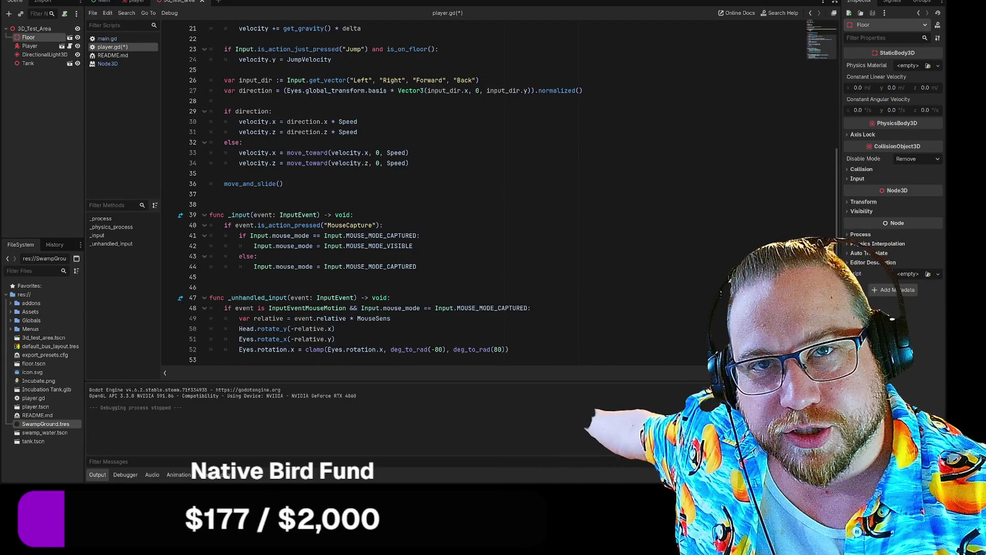
pyautogui.scroll(7, 483, 195)
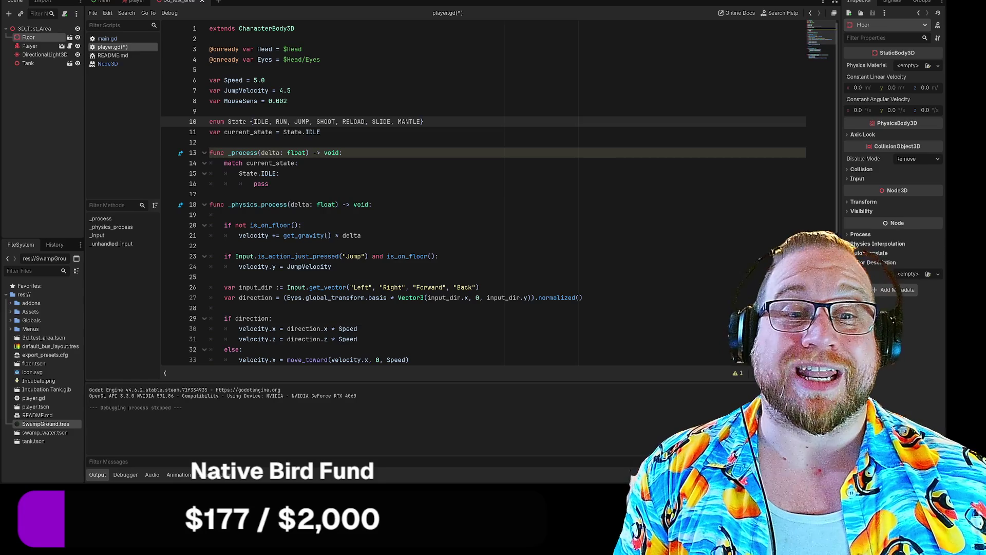
pyautogui.click(321, 132)
pyautogui.click(209, 142)
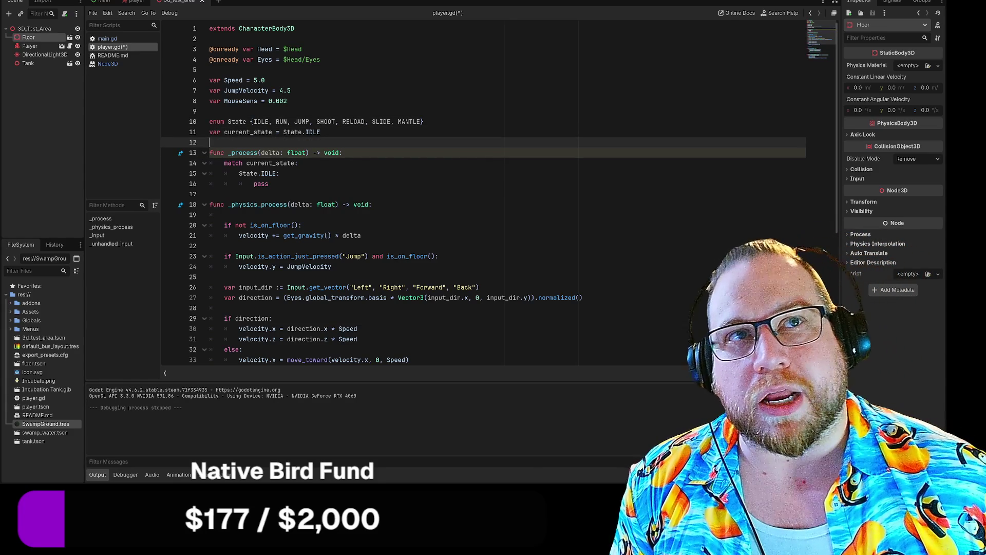
pyautogui.hotkey('ctrl', 'F2')
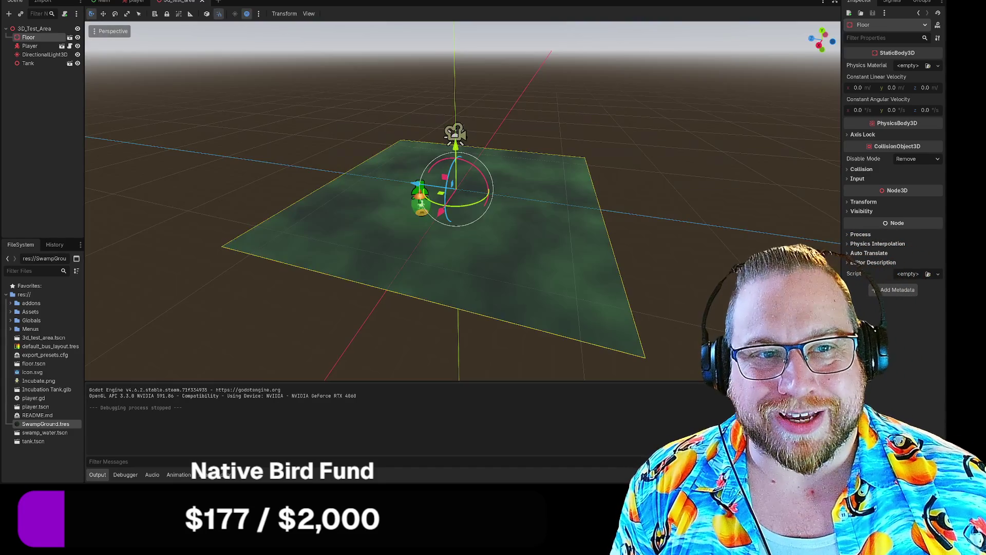
pyautogui.hotkey('ctrl', 'F3')
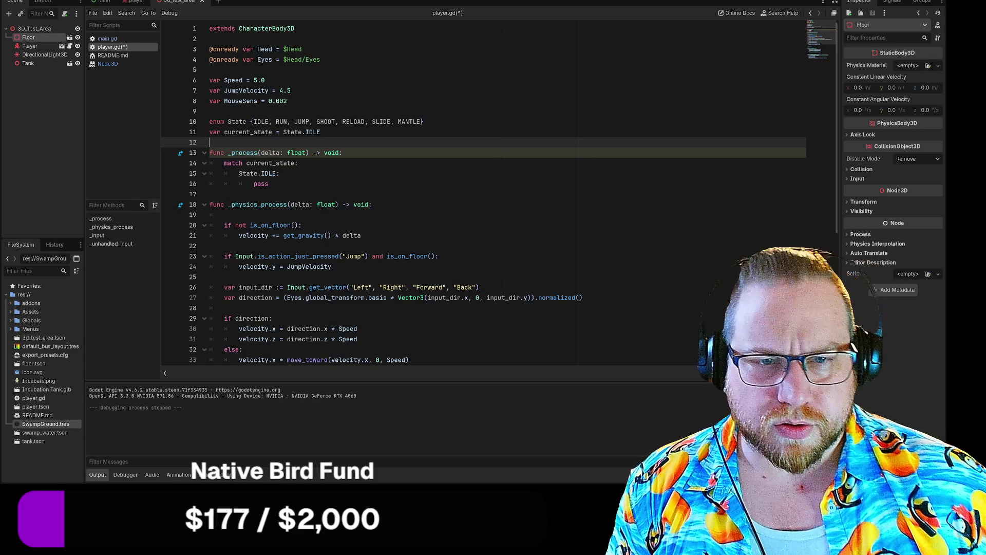
pyautogui.doubleClick(282, 122)
# Insert a WALK state between IDLE and RUN in the State enum
pyautogui.click(281, 121)
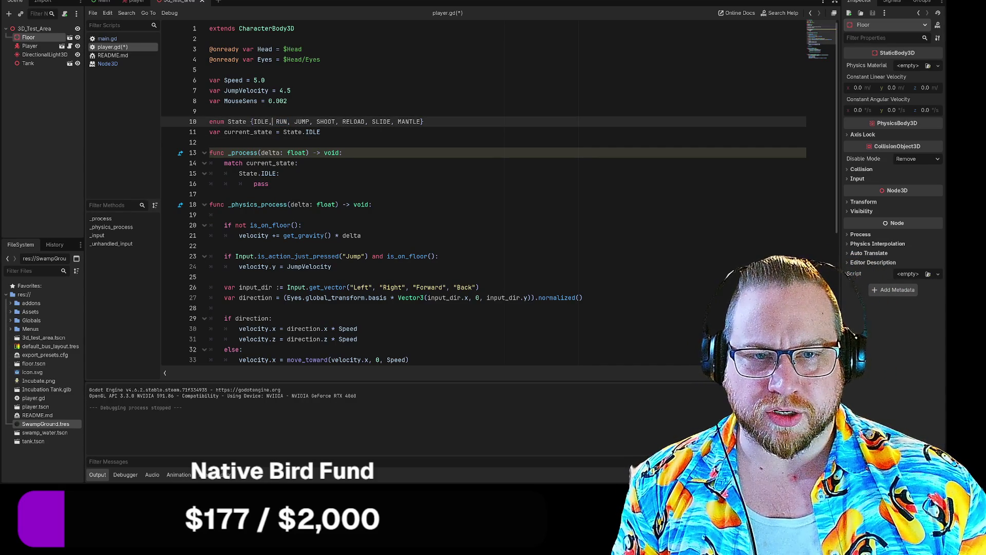
pyautogui.write('WALK')
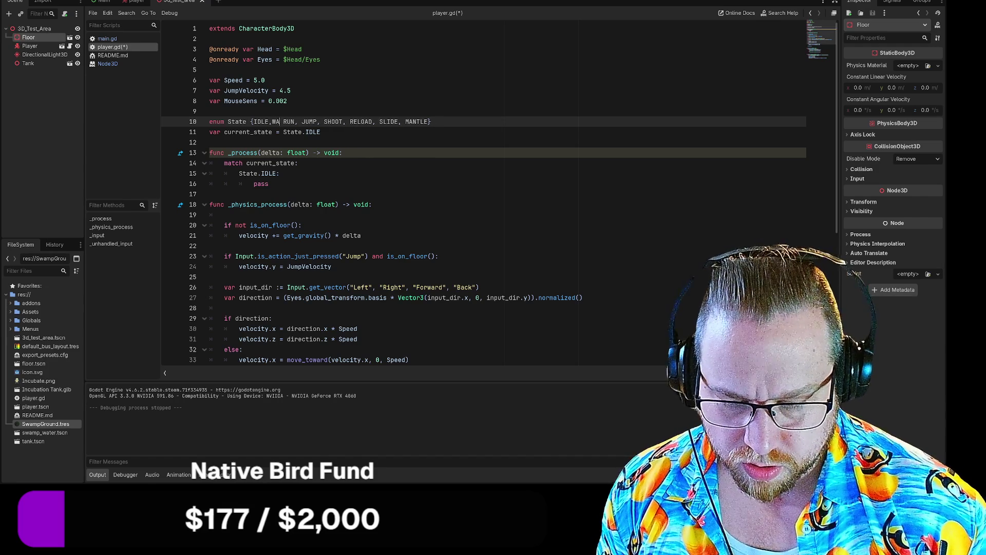
pyautogui.write(',')
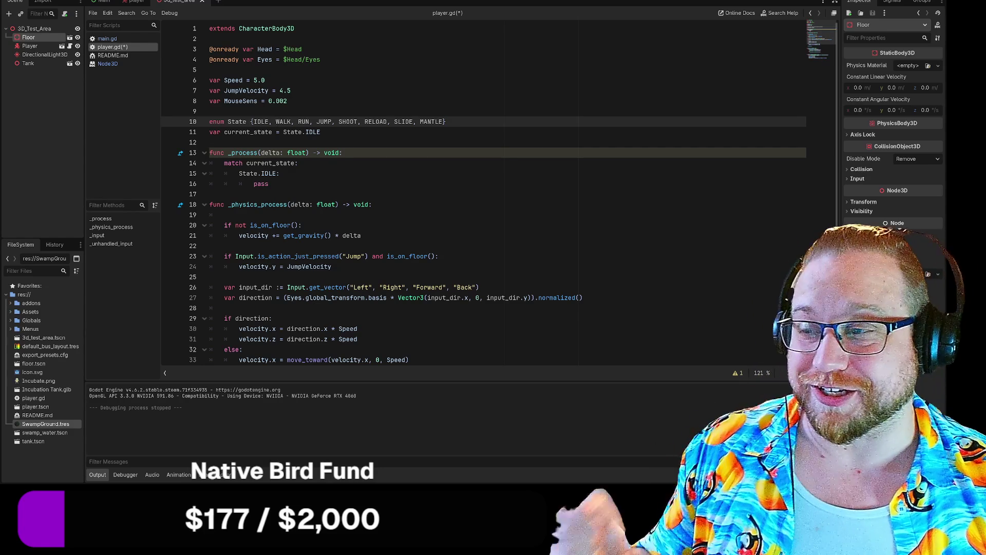
pyautogui.click(298, 163)
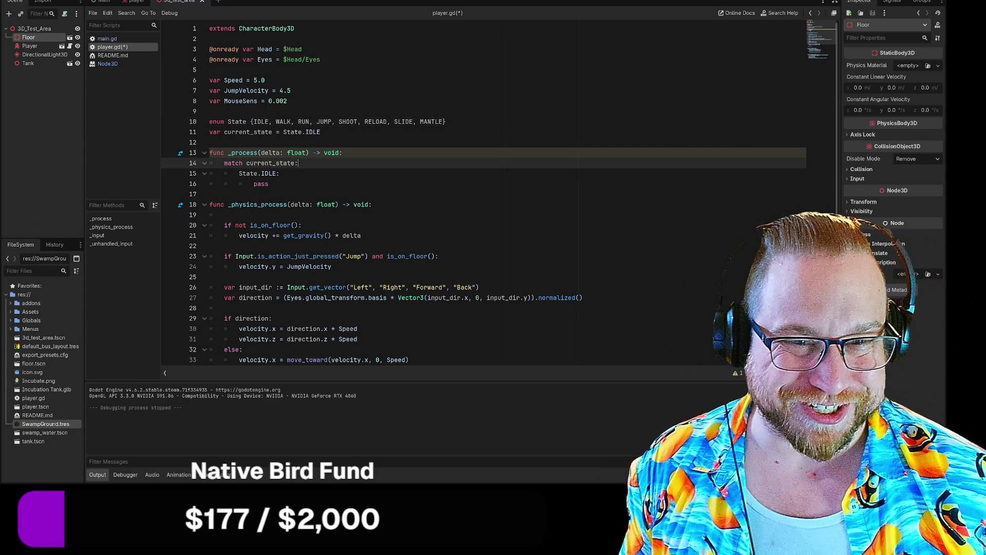